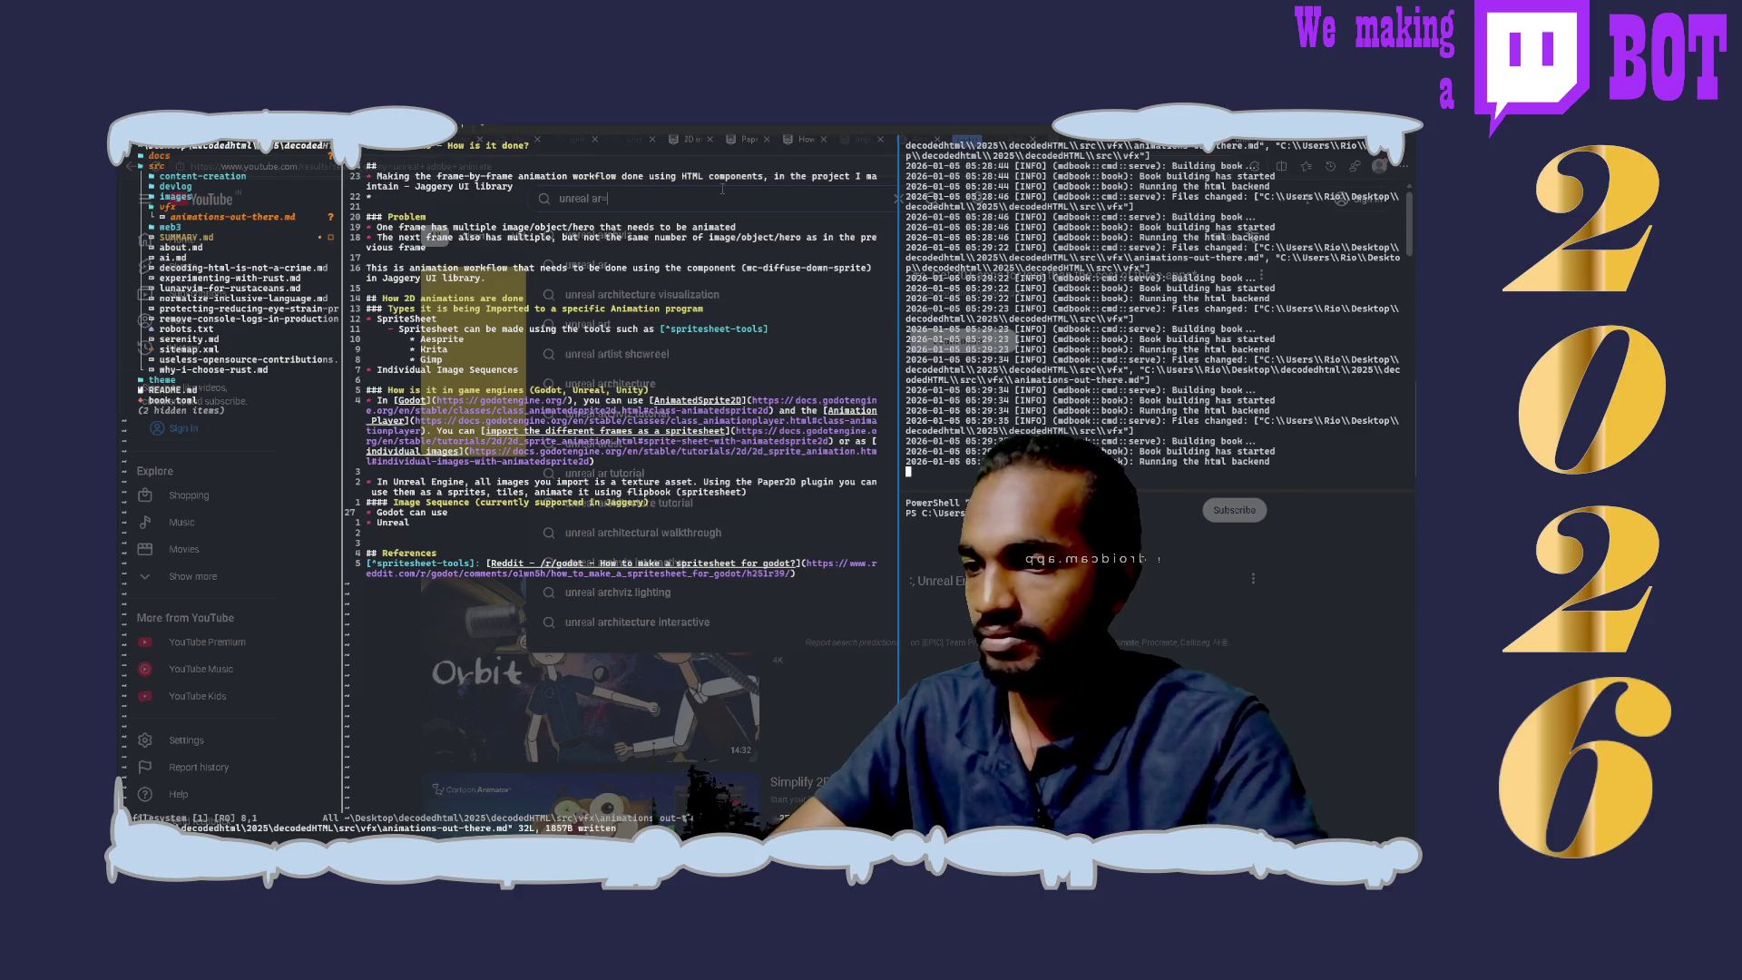
{"action": "type", "text": "esprite"}
Step: Run the YouTube search for 'unreal aesprite'
{"action": "key", "text": "Return"}
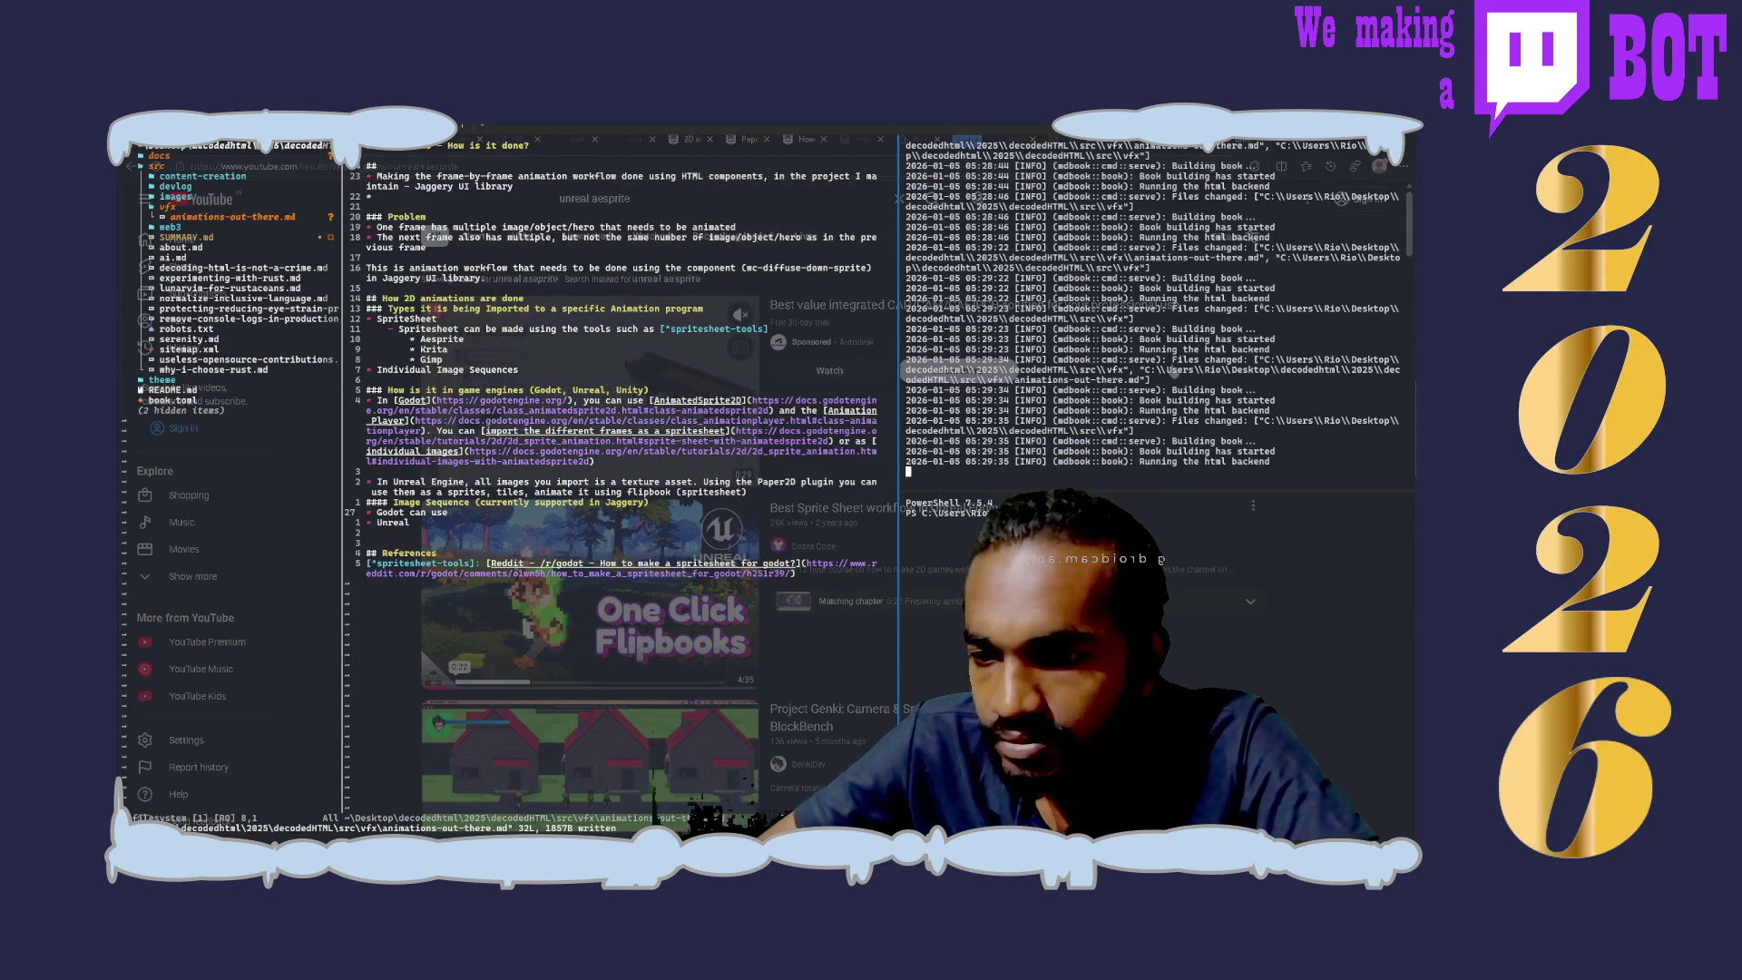
{"action": "scroll", "coordinate": [590, 517], "scroll_direction": "down", "scroll_amount": 2}
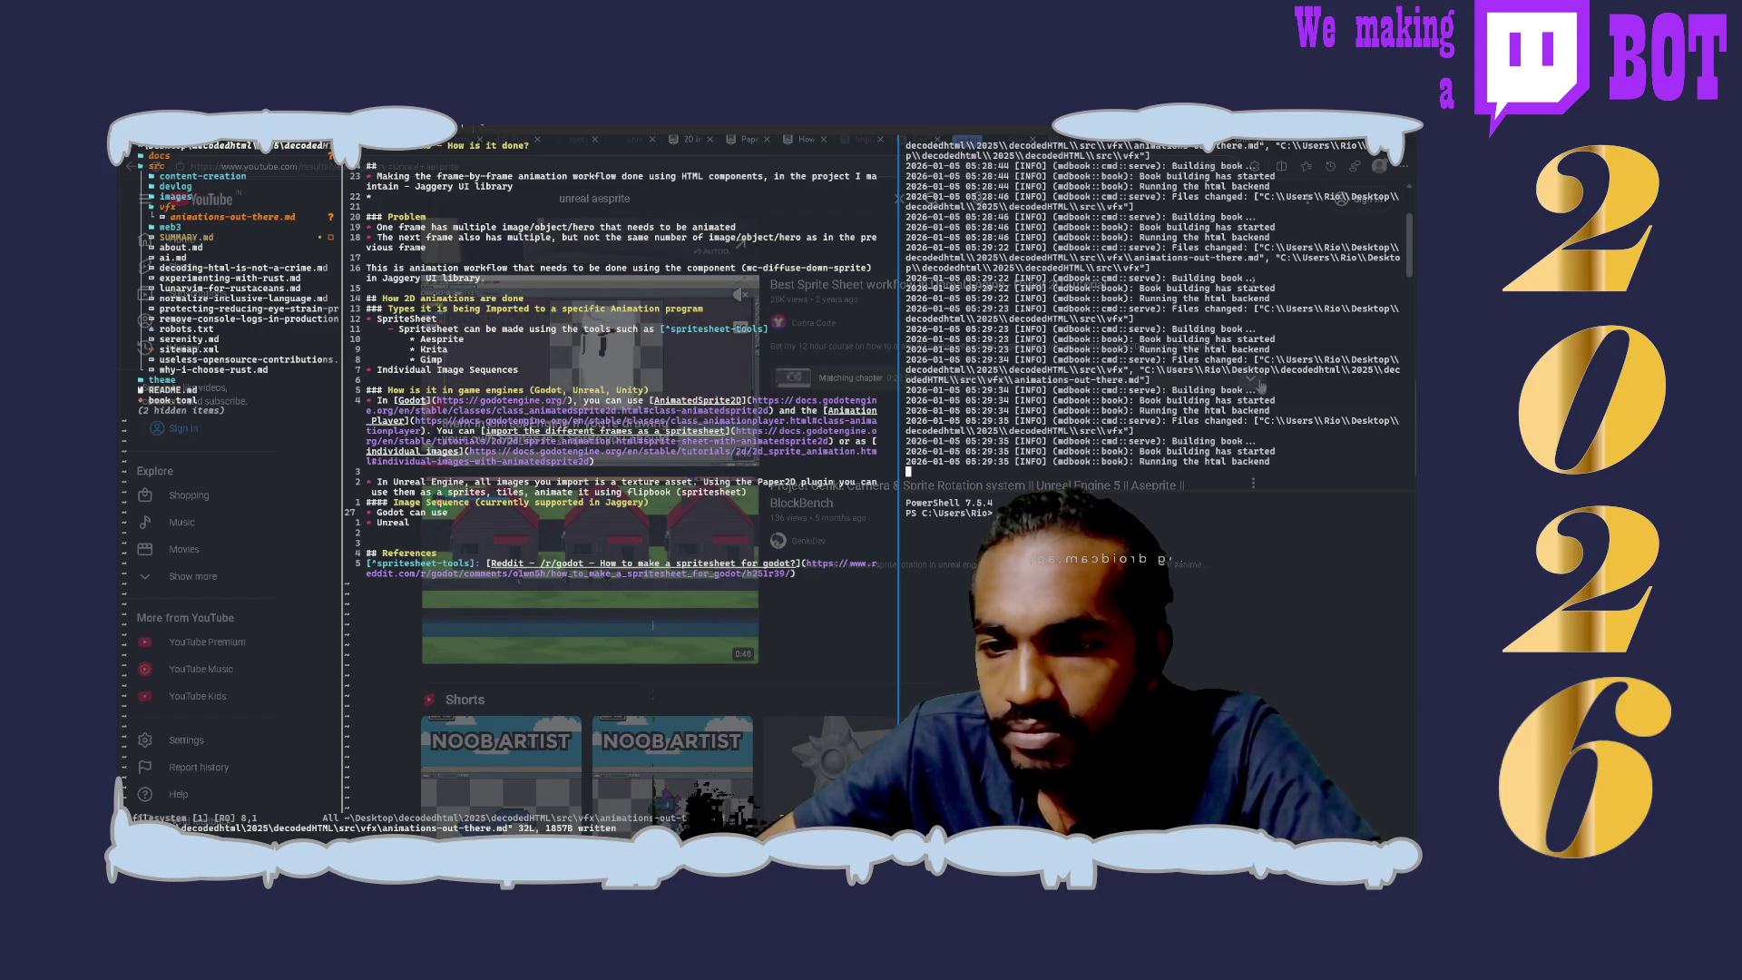
{"action": "scroll", "coordinate": [590, 612], "scroll_direction": "up", "scroll_amount": 1}
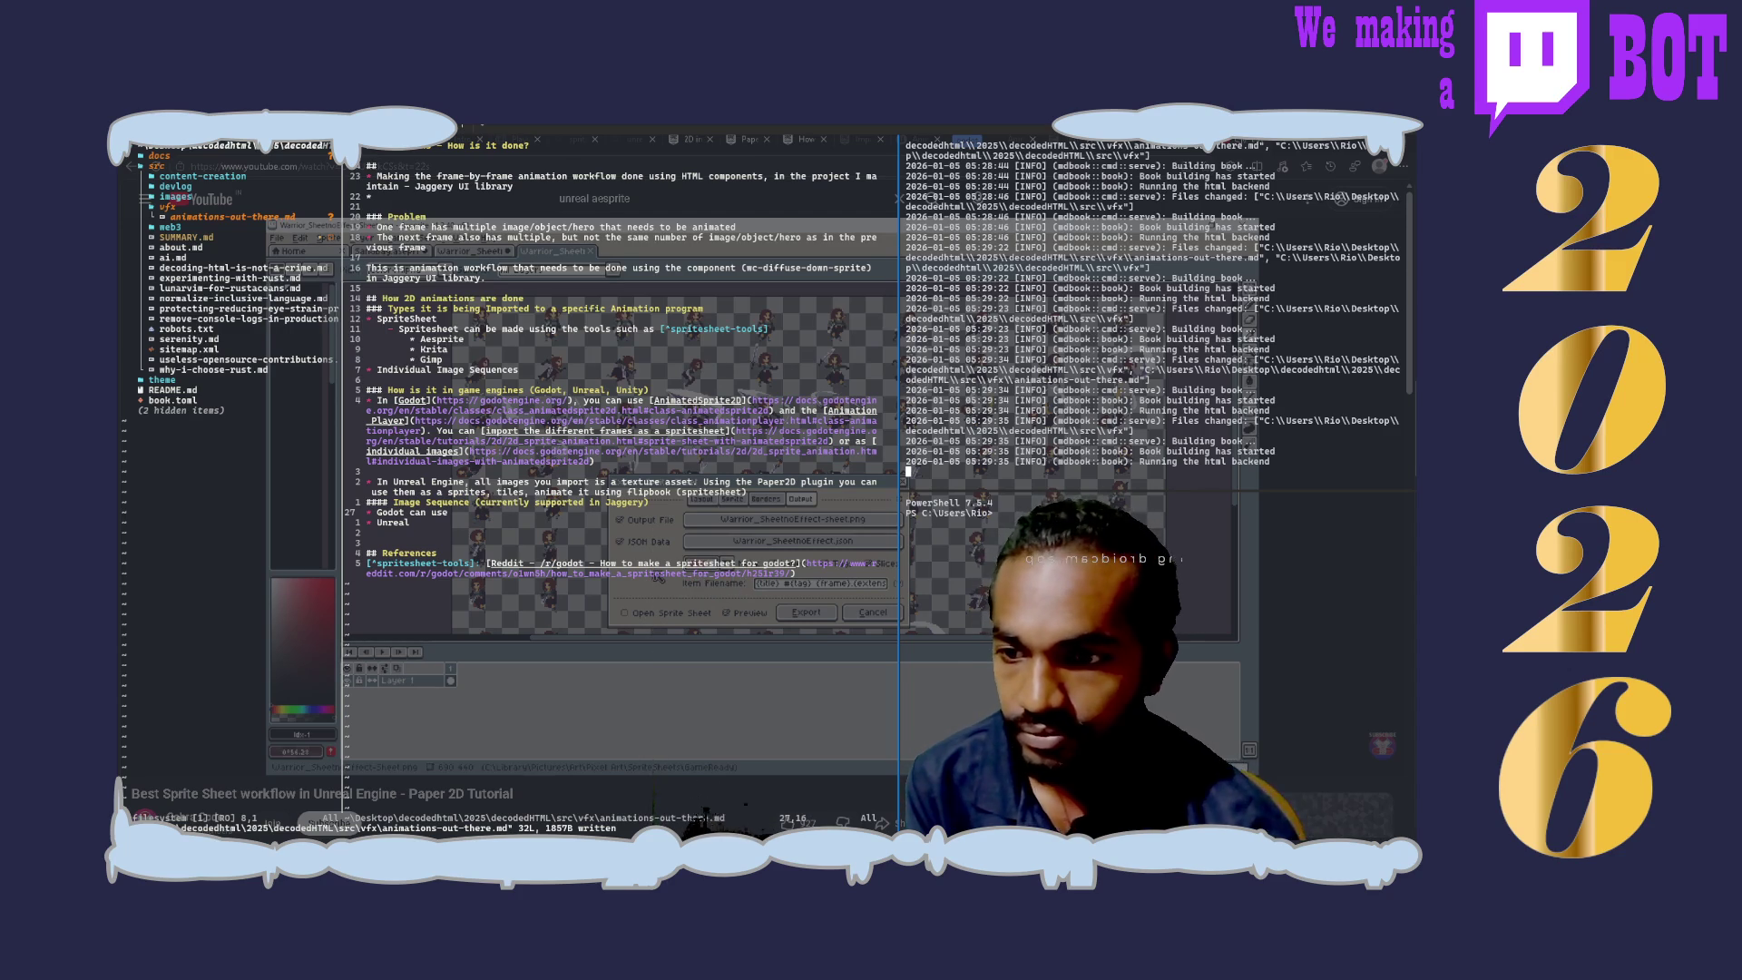
Step: Follow the tutorial through importing the Warrior sheet into Unreal and creating flipbooks from its sprites
{"action": "left_click", "coordinate": [800, 613]}
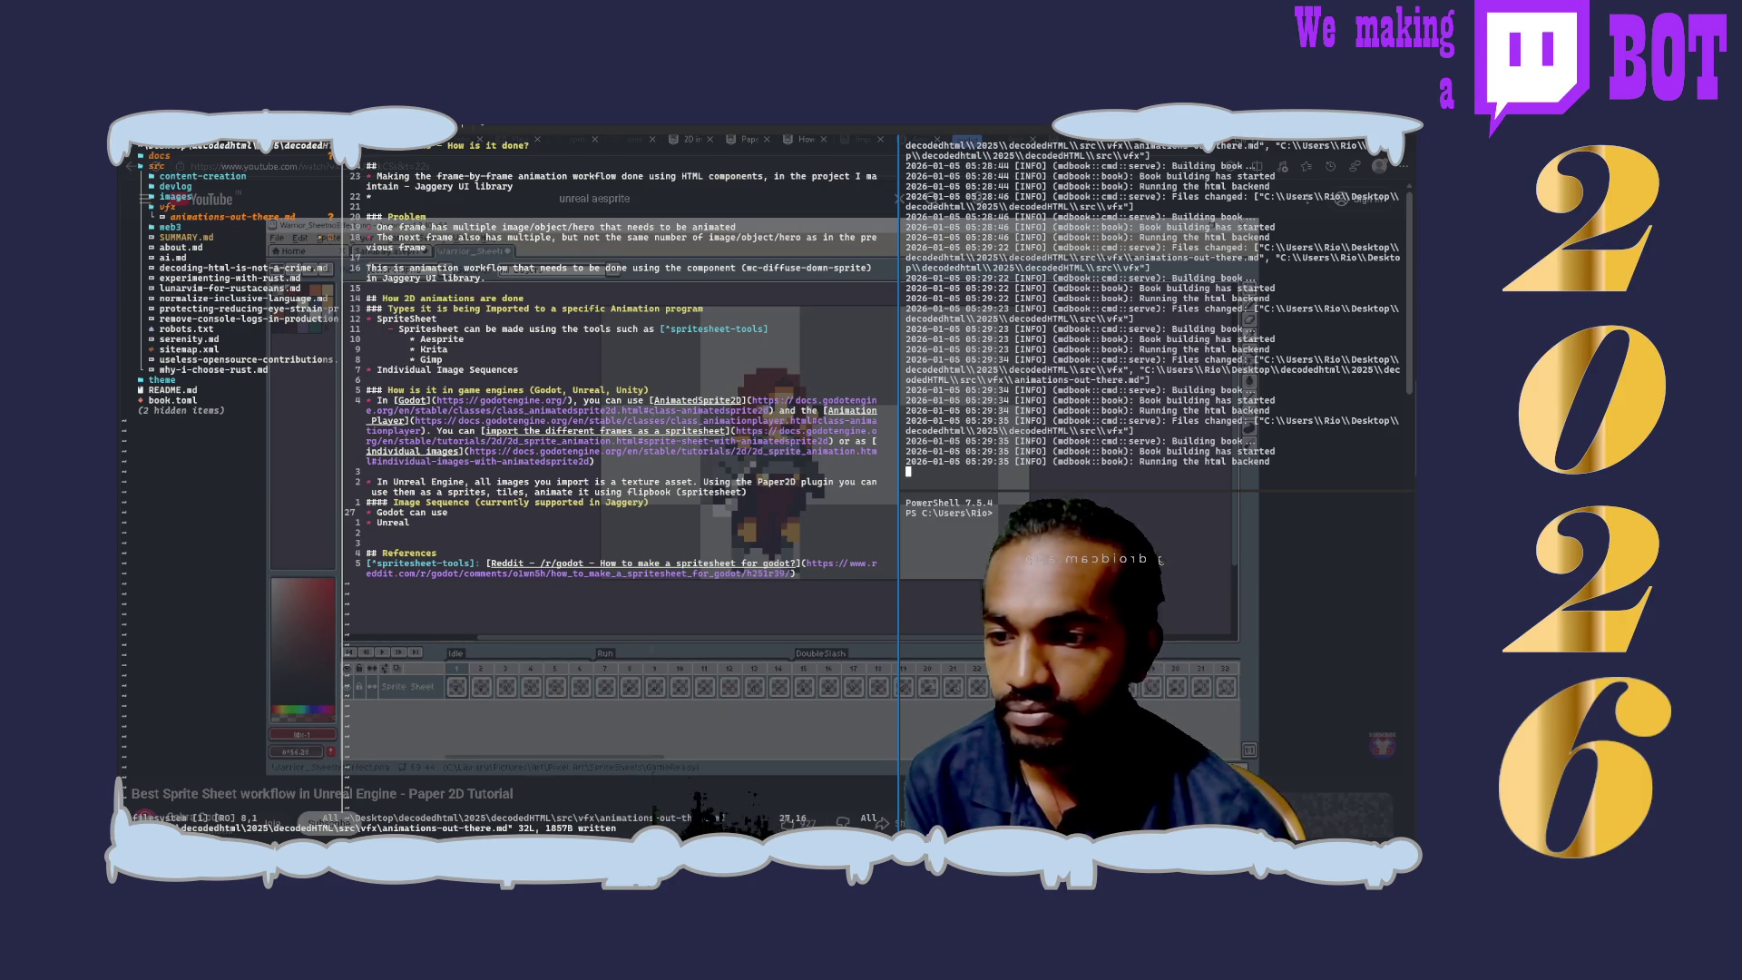
{"action": "left_click_drag", "start_coordinate": [609, 340], "coordinate": [666, 755]}
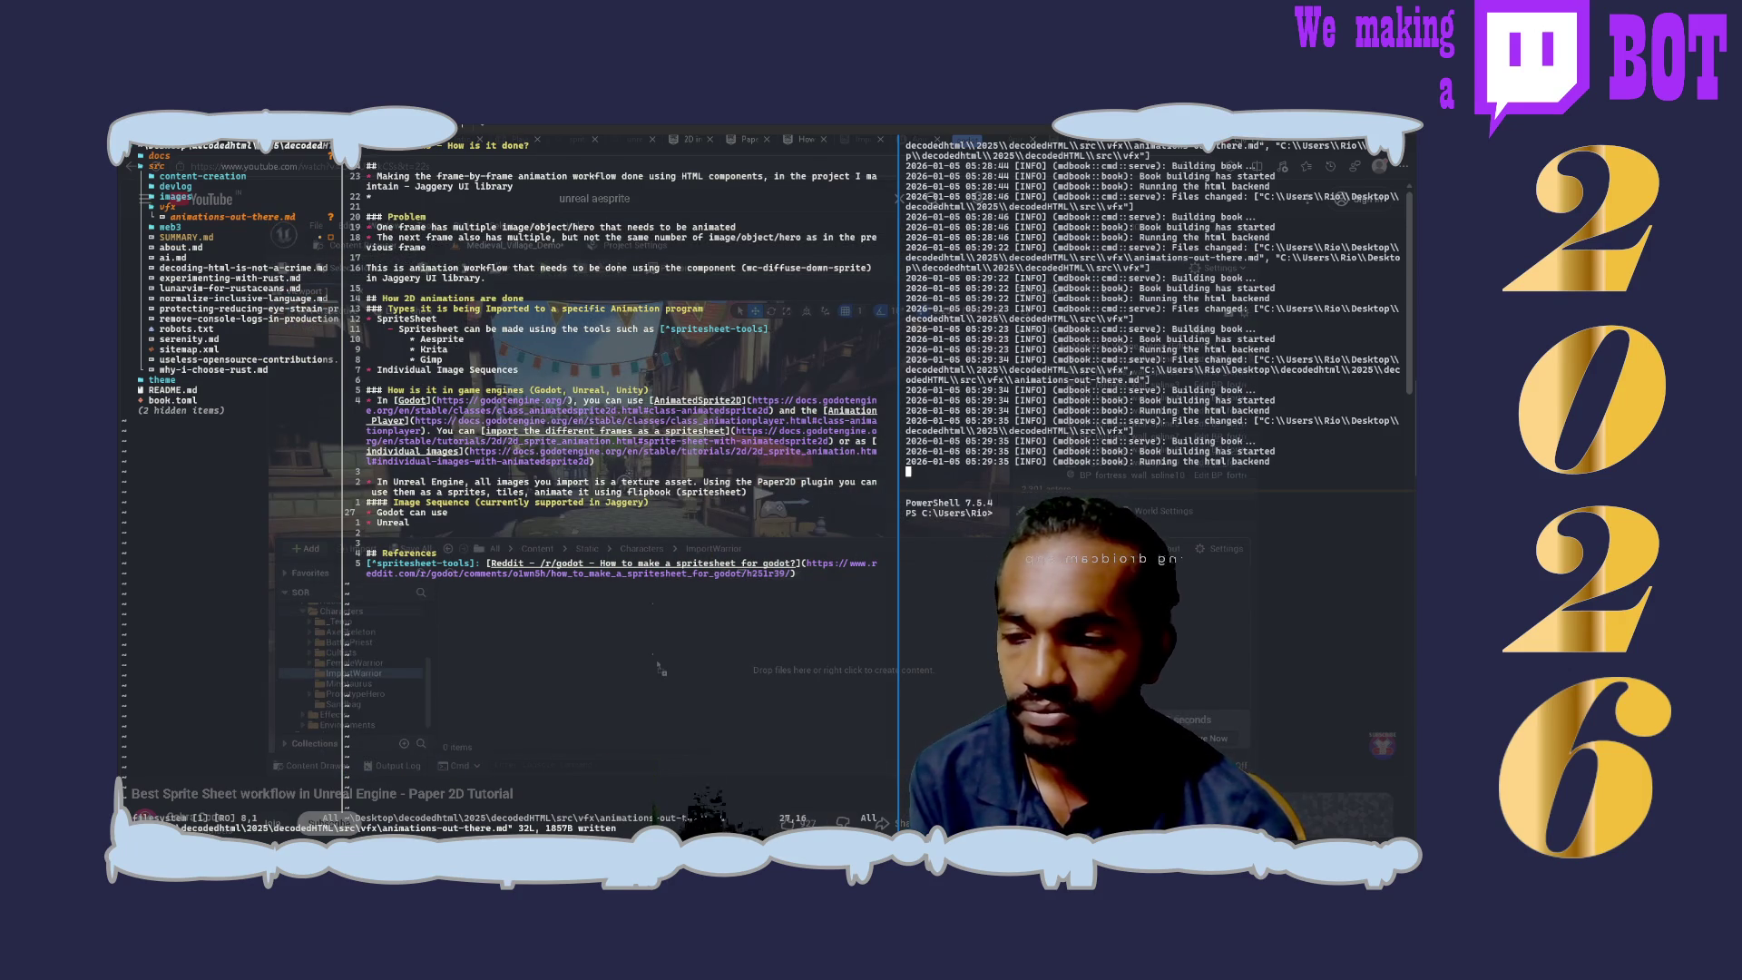
{"action": "left_click_drag", "start_coordinate": [657, 667], "coordinate": [658, 664]}
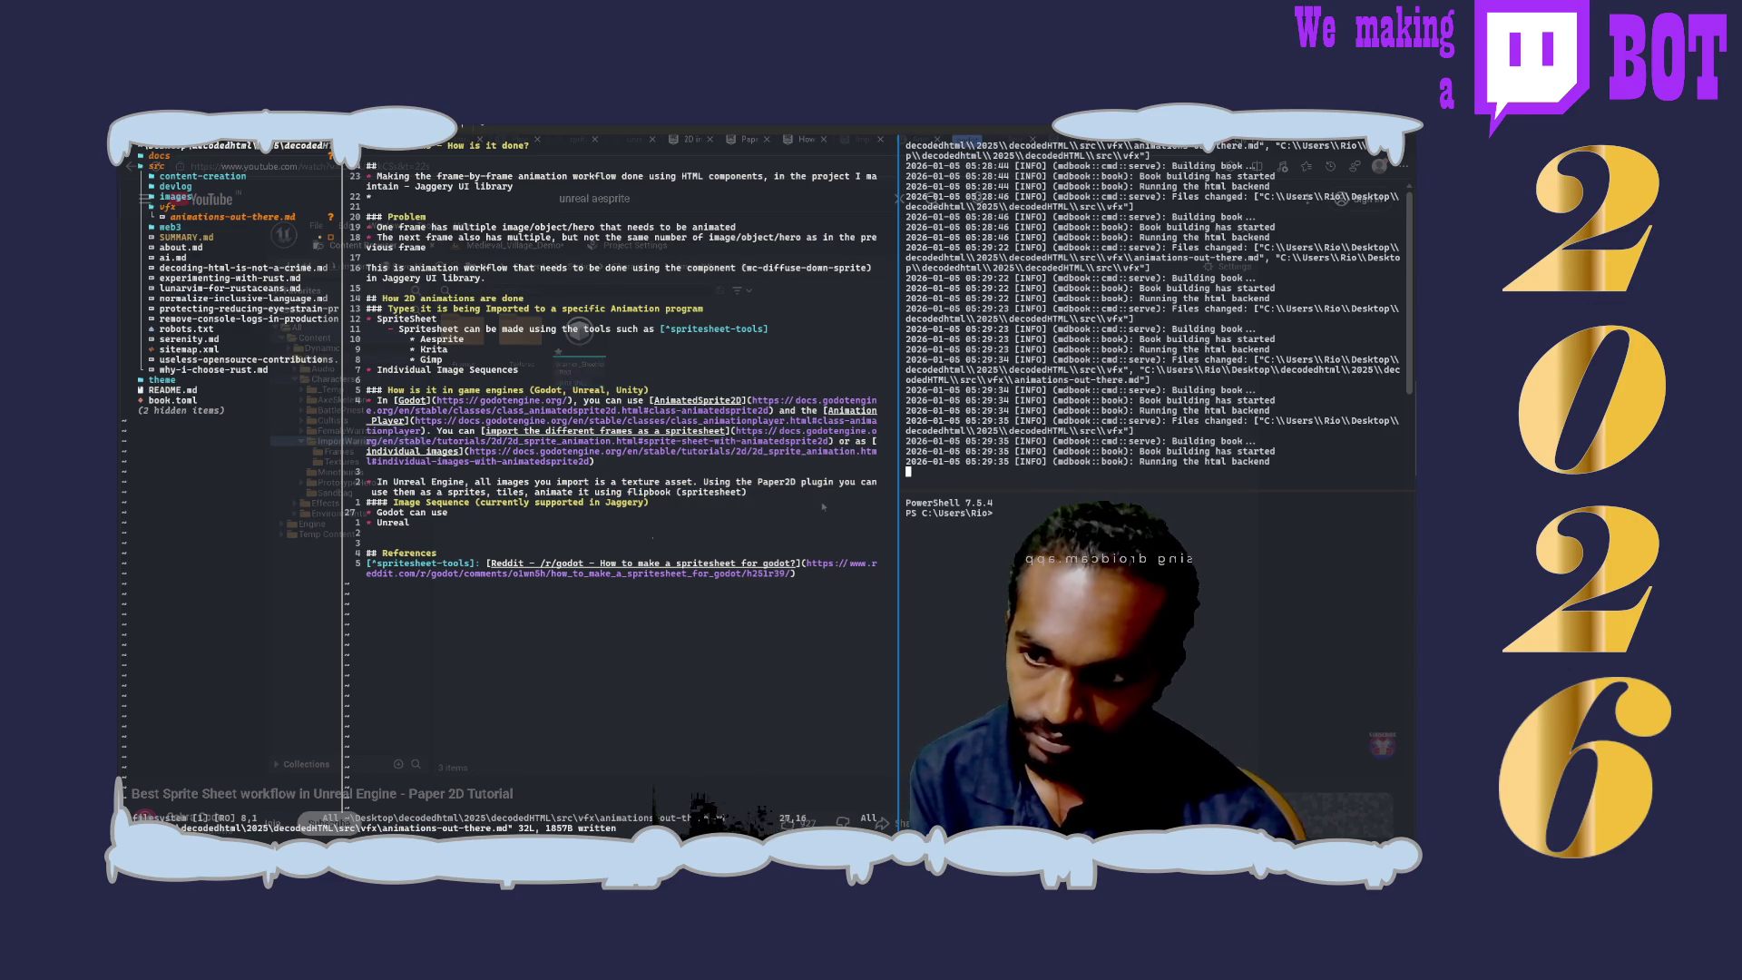
{"action": "left_click", "coordinate": [653, 620]}
{"action": "left_click", "coordinate": [577, 331]}
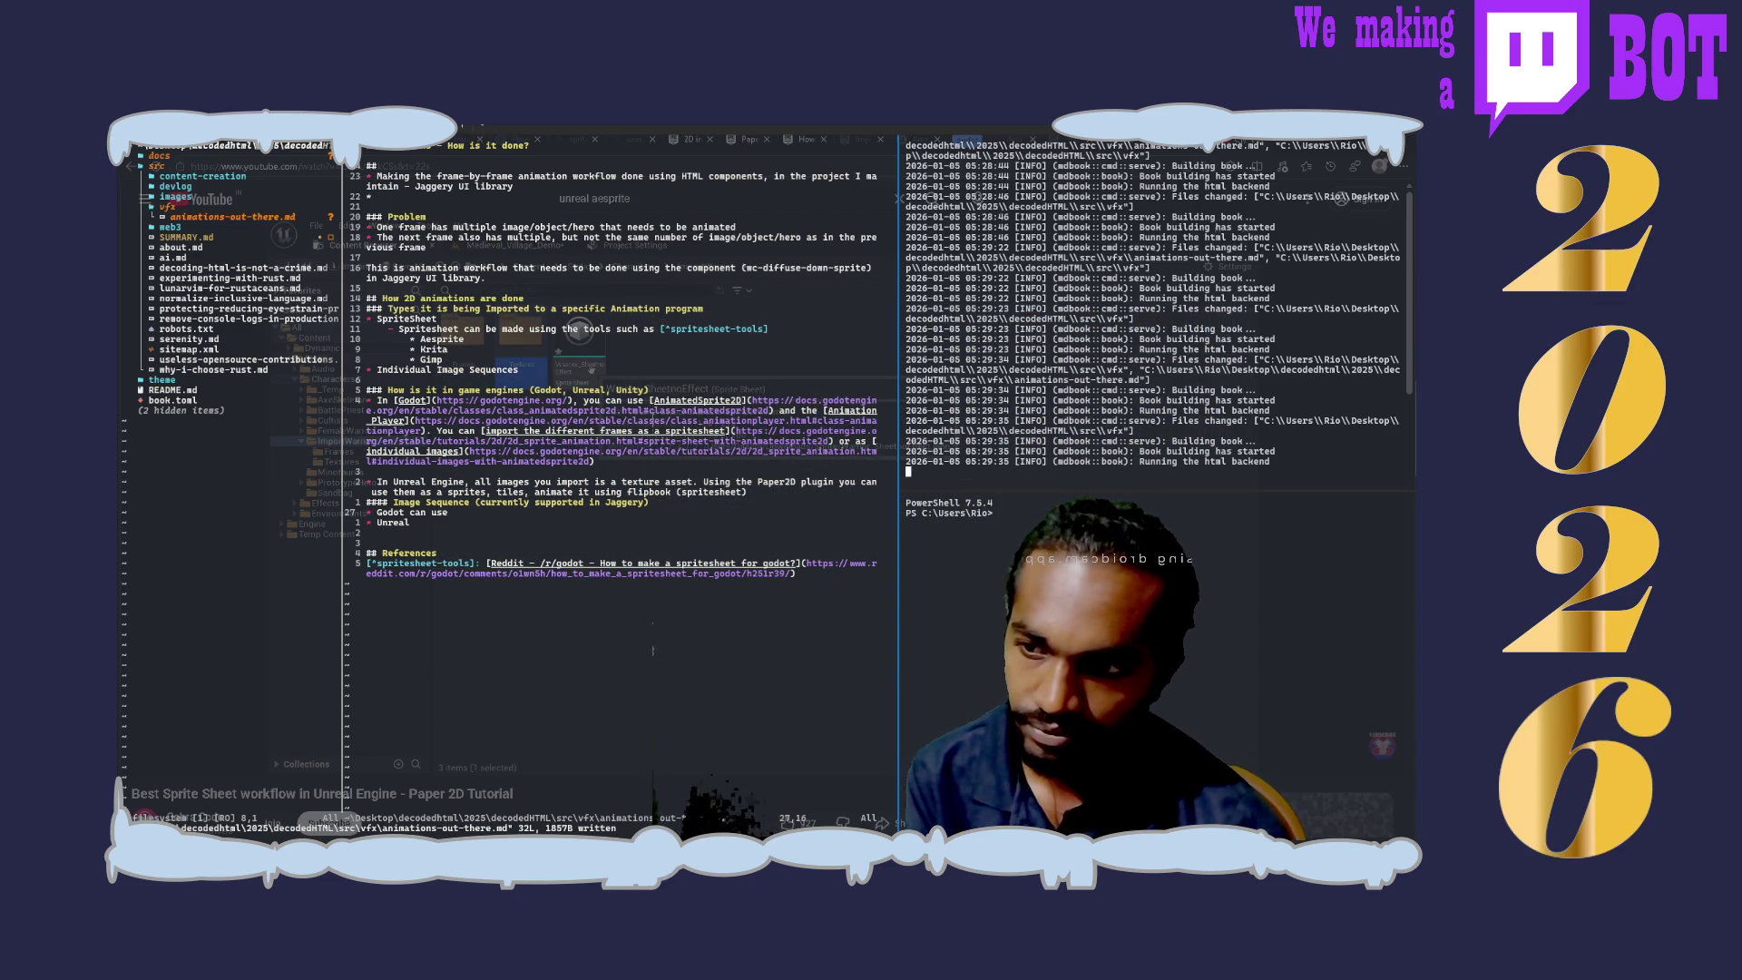
{"action": "double_click", "coordinate": [578, 364]}
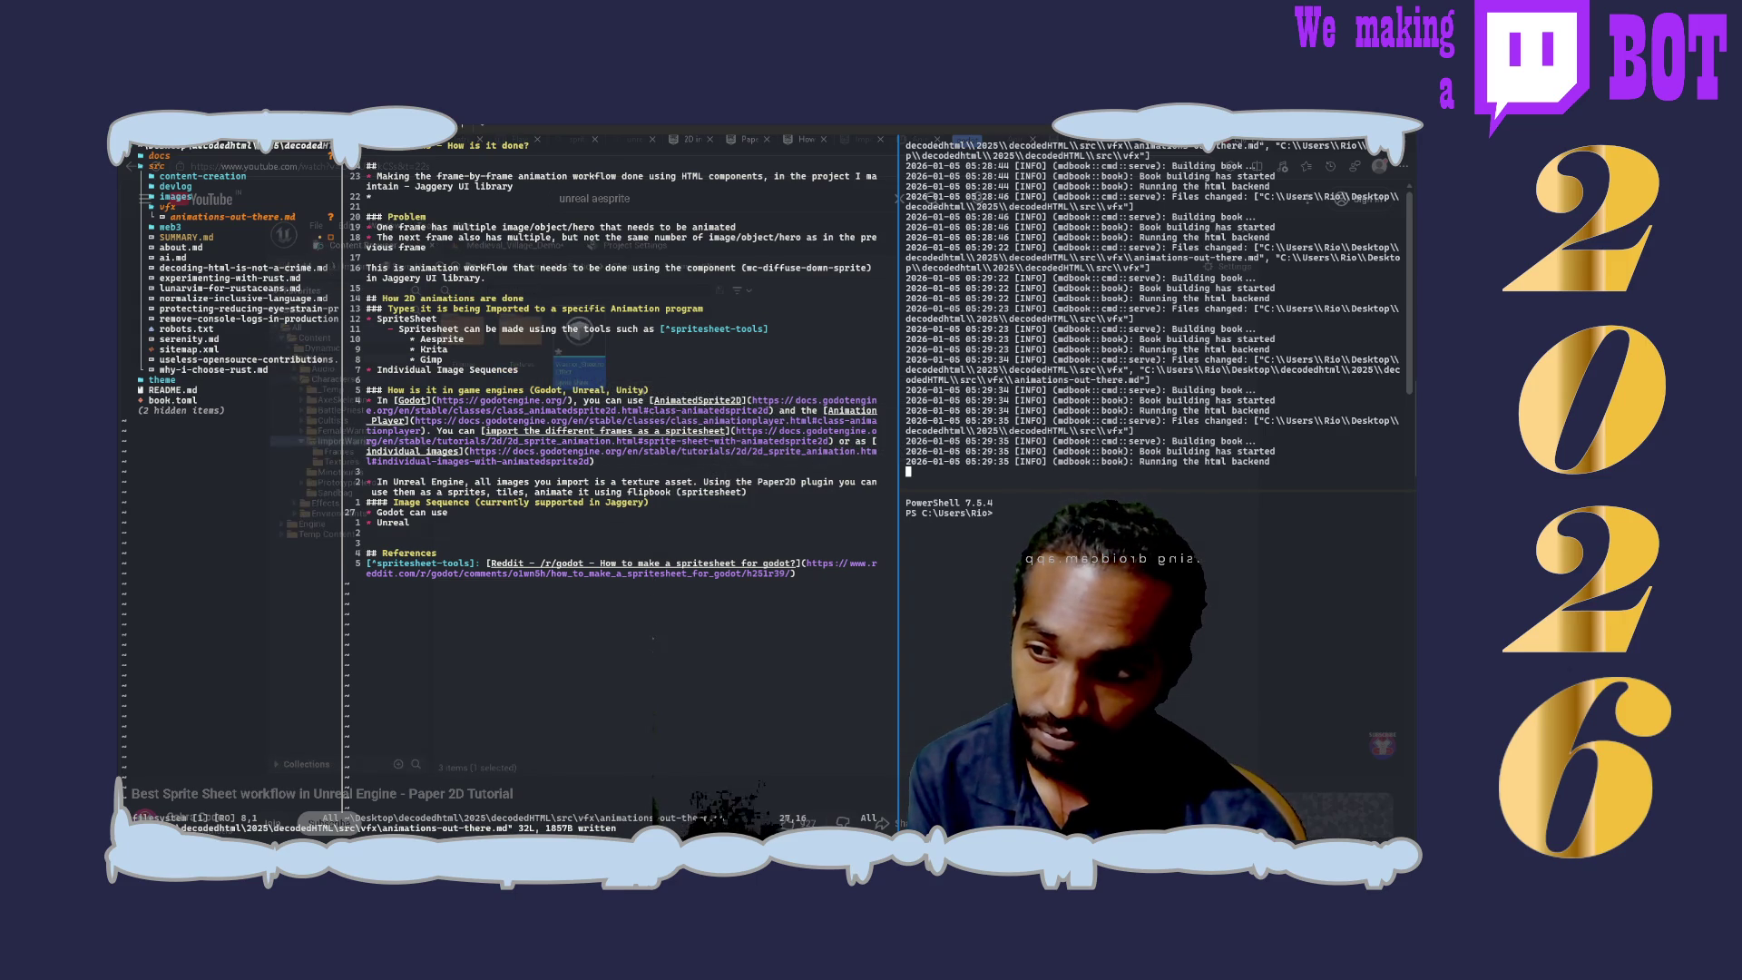
{"action": "right_click", "coordinate": [598, 356]}
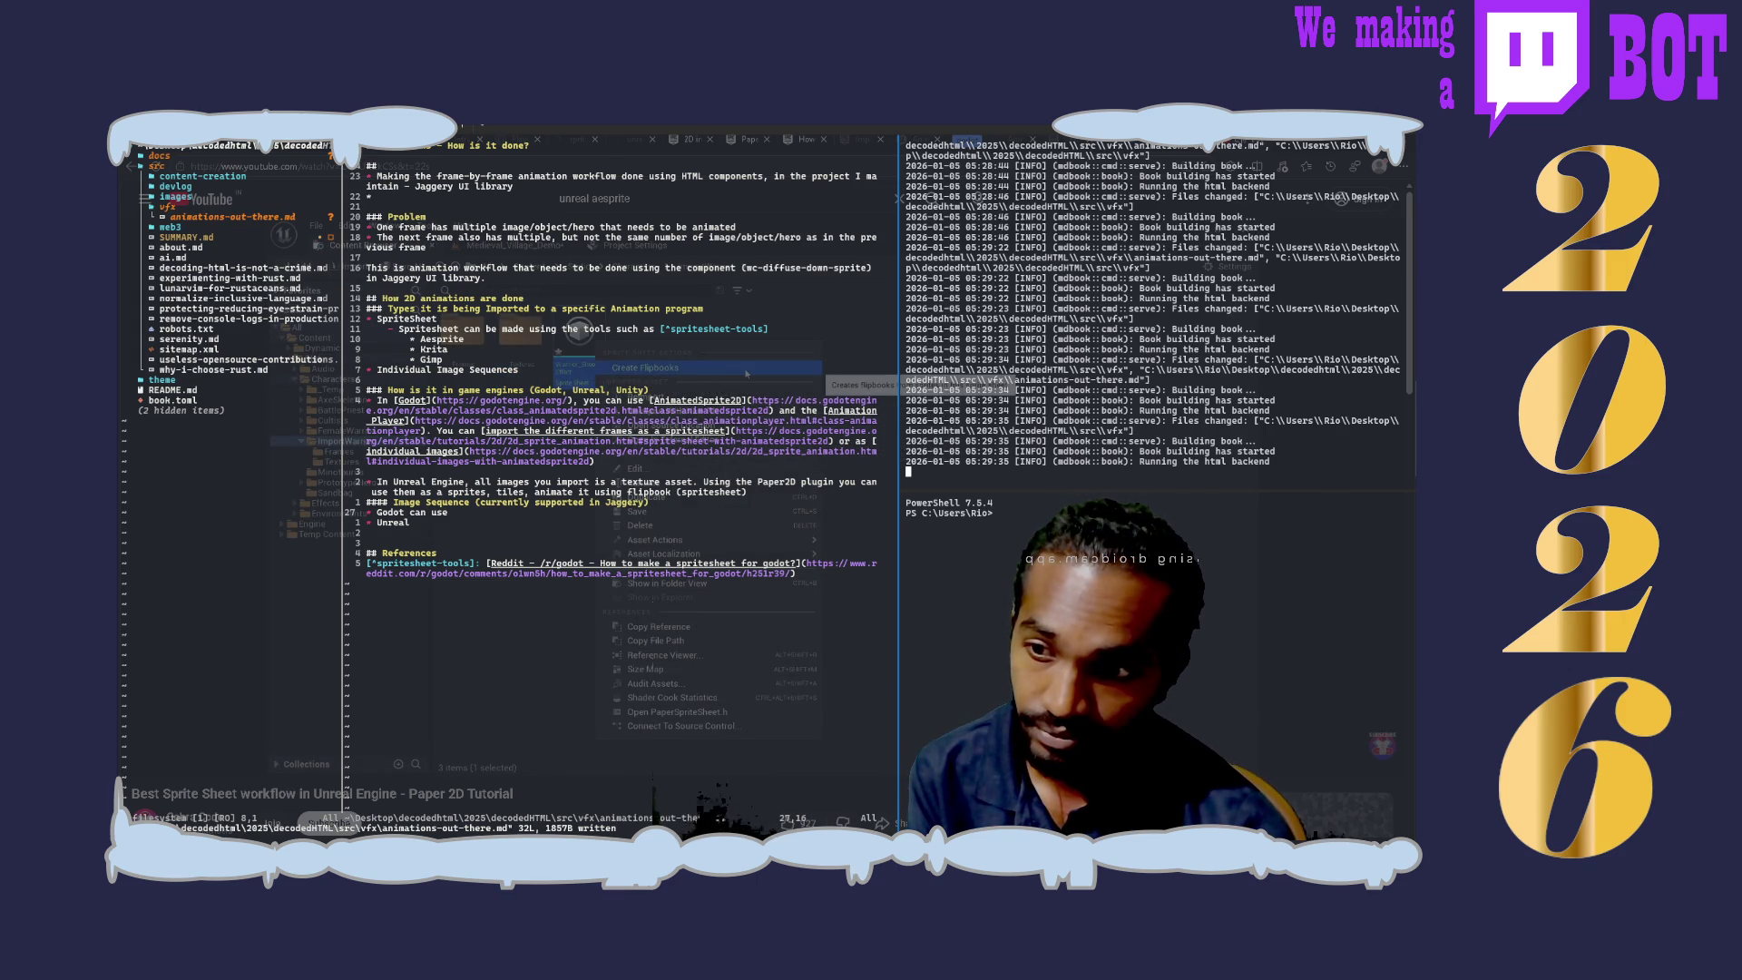
{"action": "left_click", "coordinate": [747, 372]}
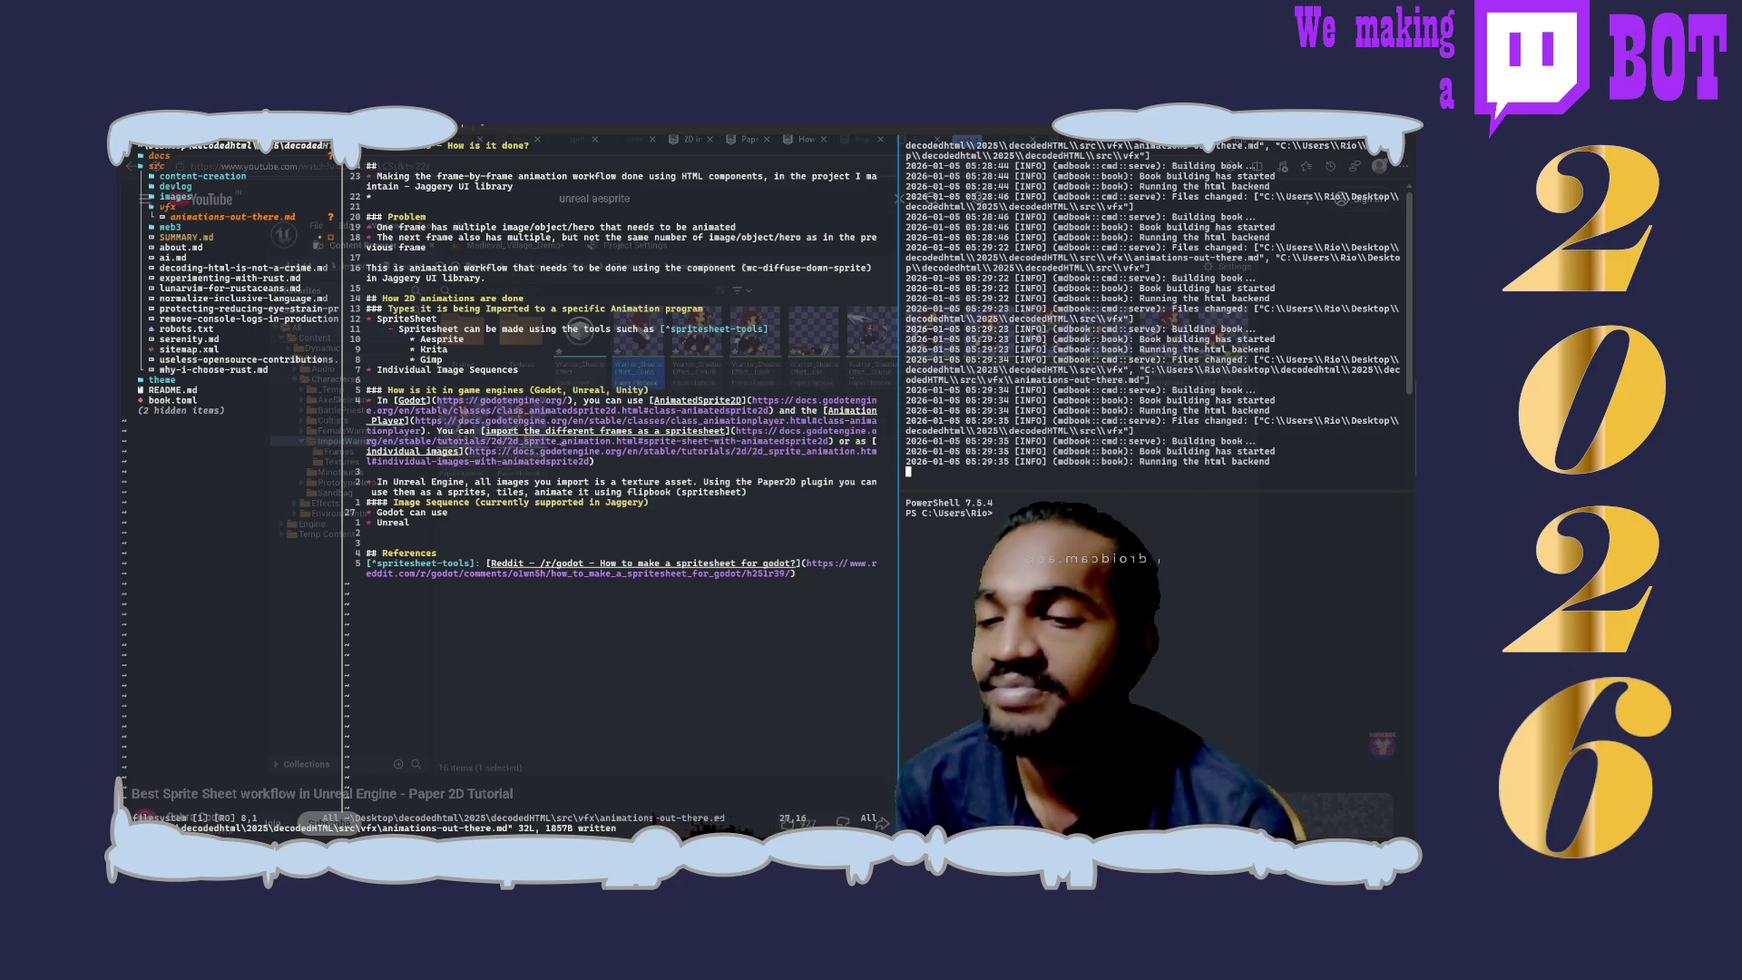
{"action": "right_click", "coordinate": [660, 409]}
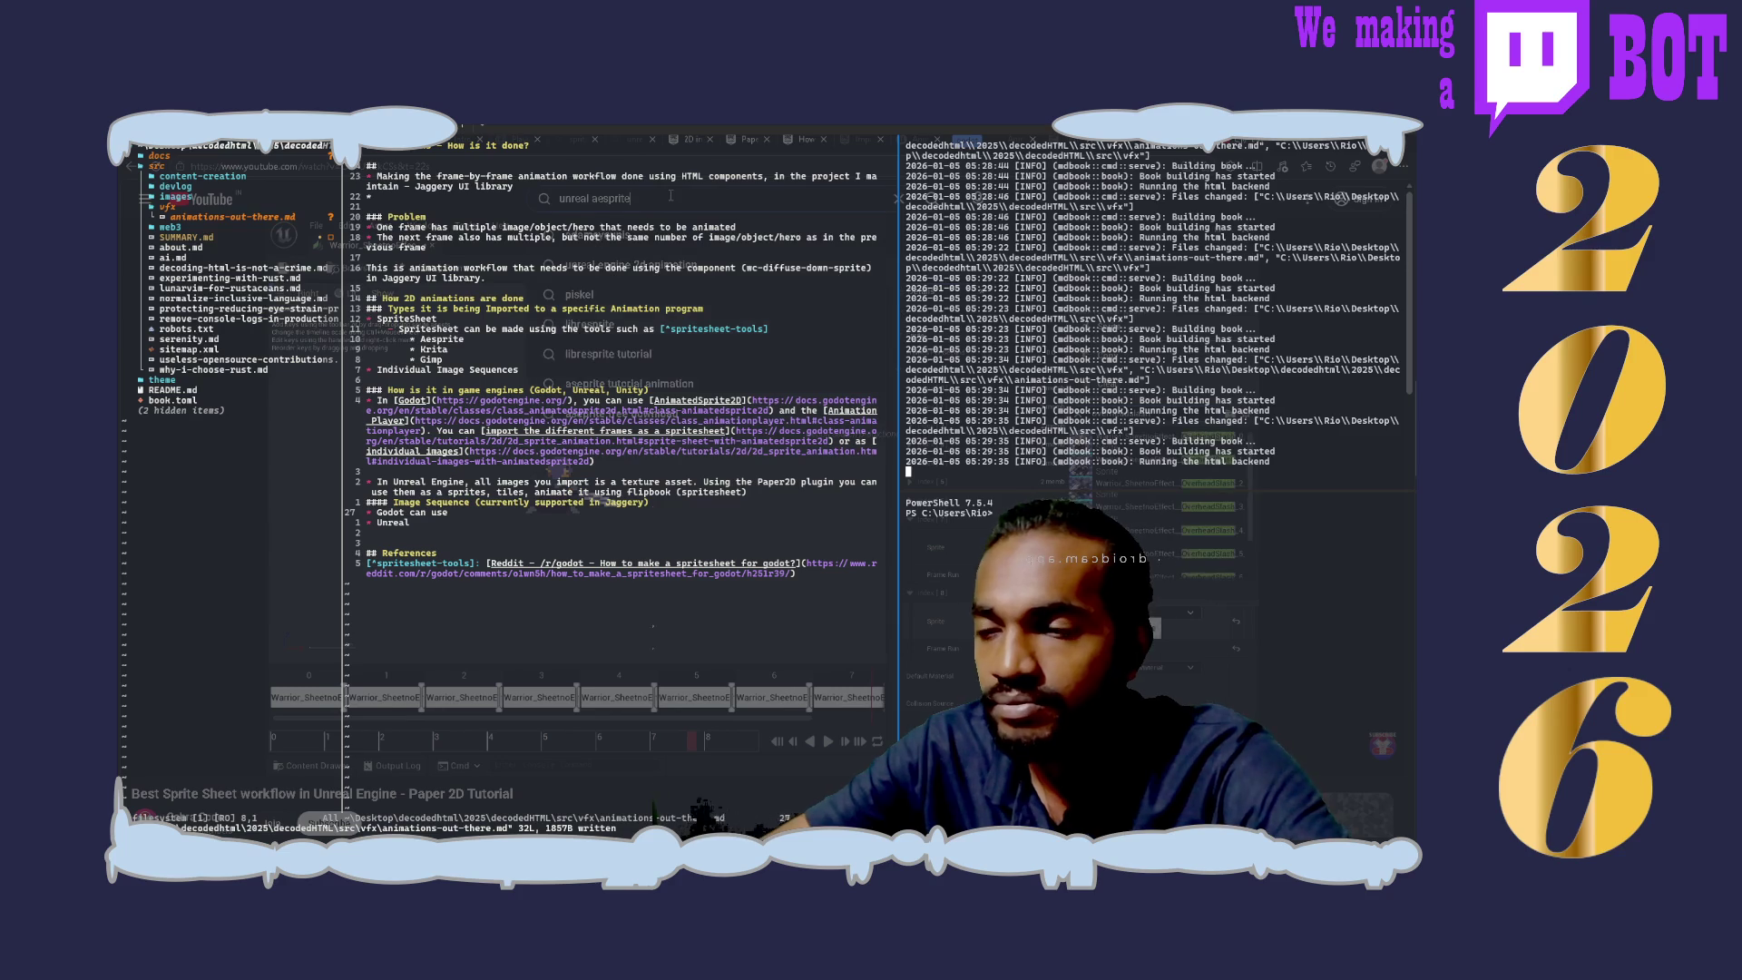
Step: Search YouTube for 'unreal spritesheet', browse the results, and start a new browser tab
{"action": "key", "text": "BackSpace"}
{"action": "key", "text": "BackSpace"}
{"action": "key", "text": "BackSpace"}
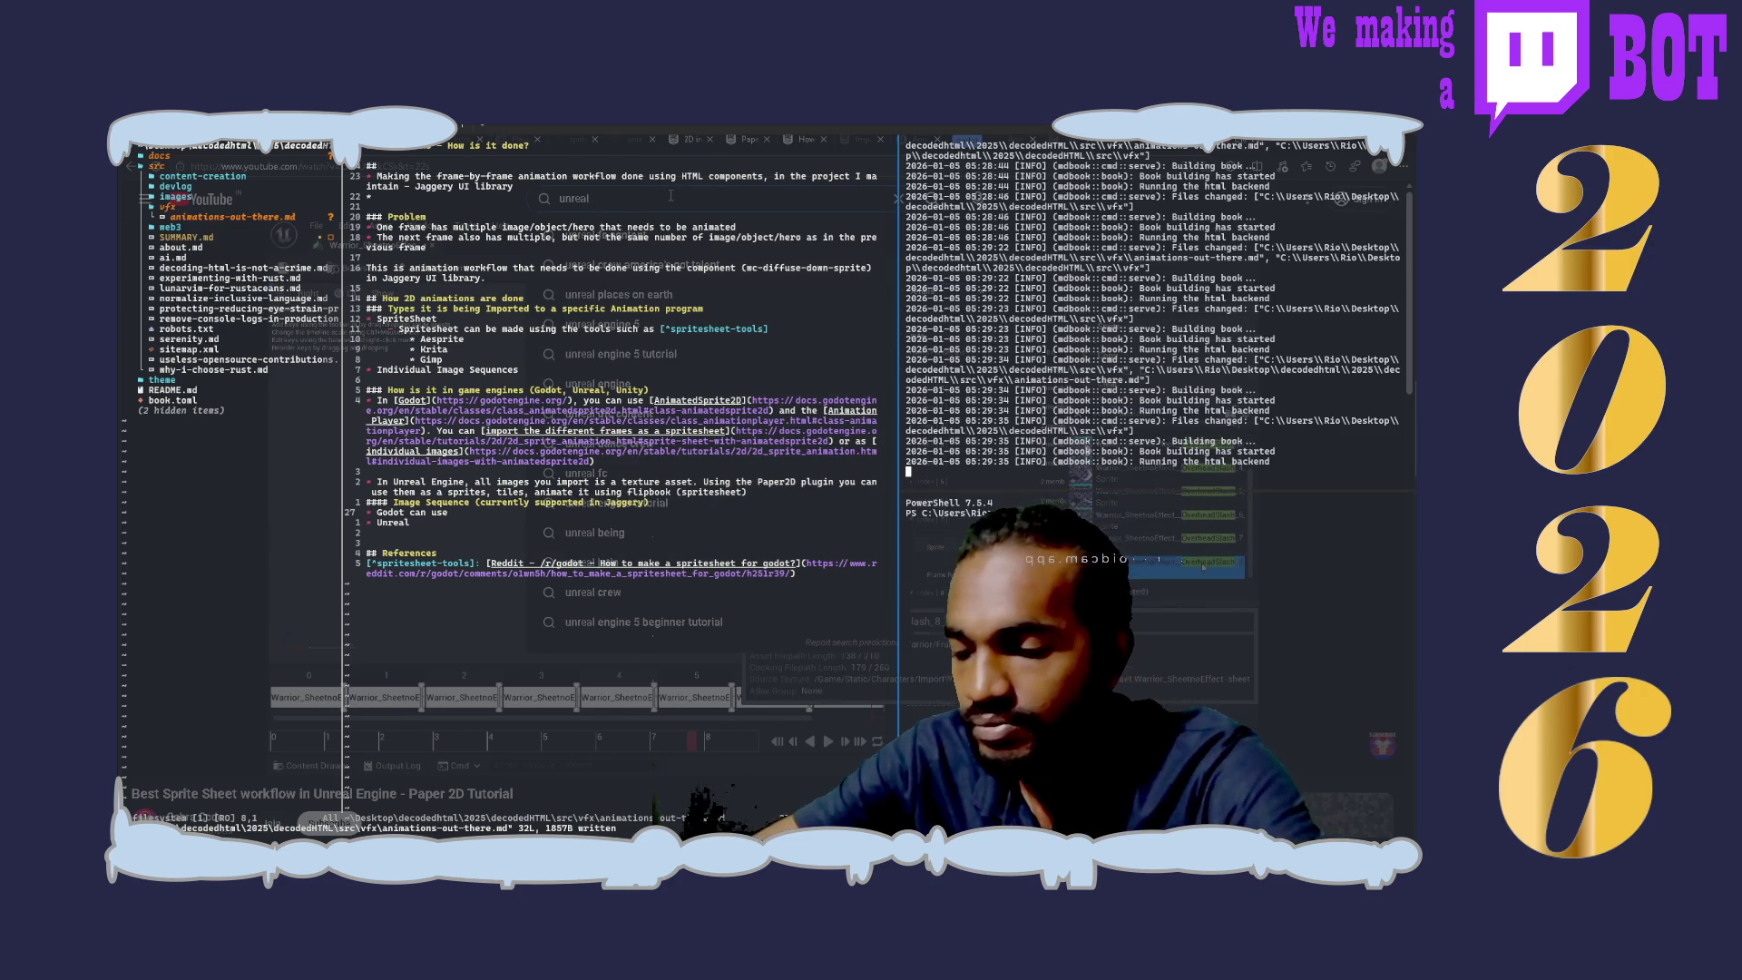
{"action": "type", "text": "spritesheet"}
{"action": "key", "text": "Return"}
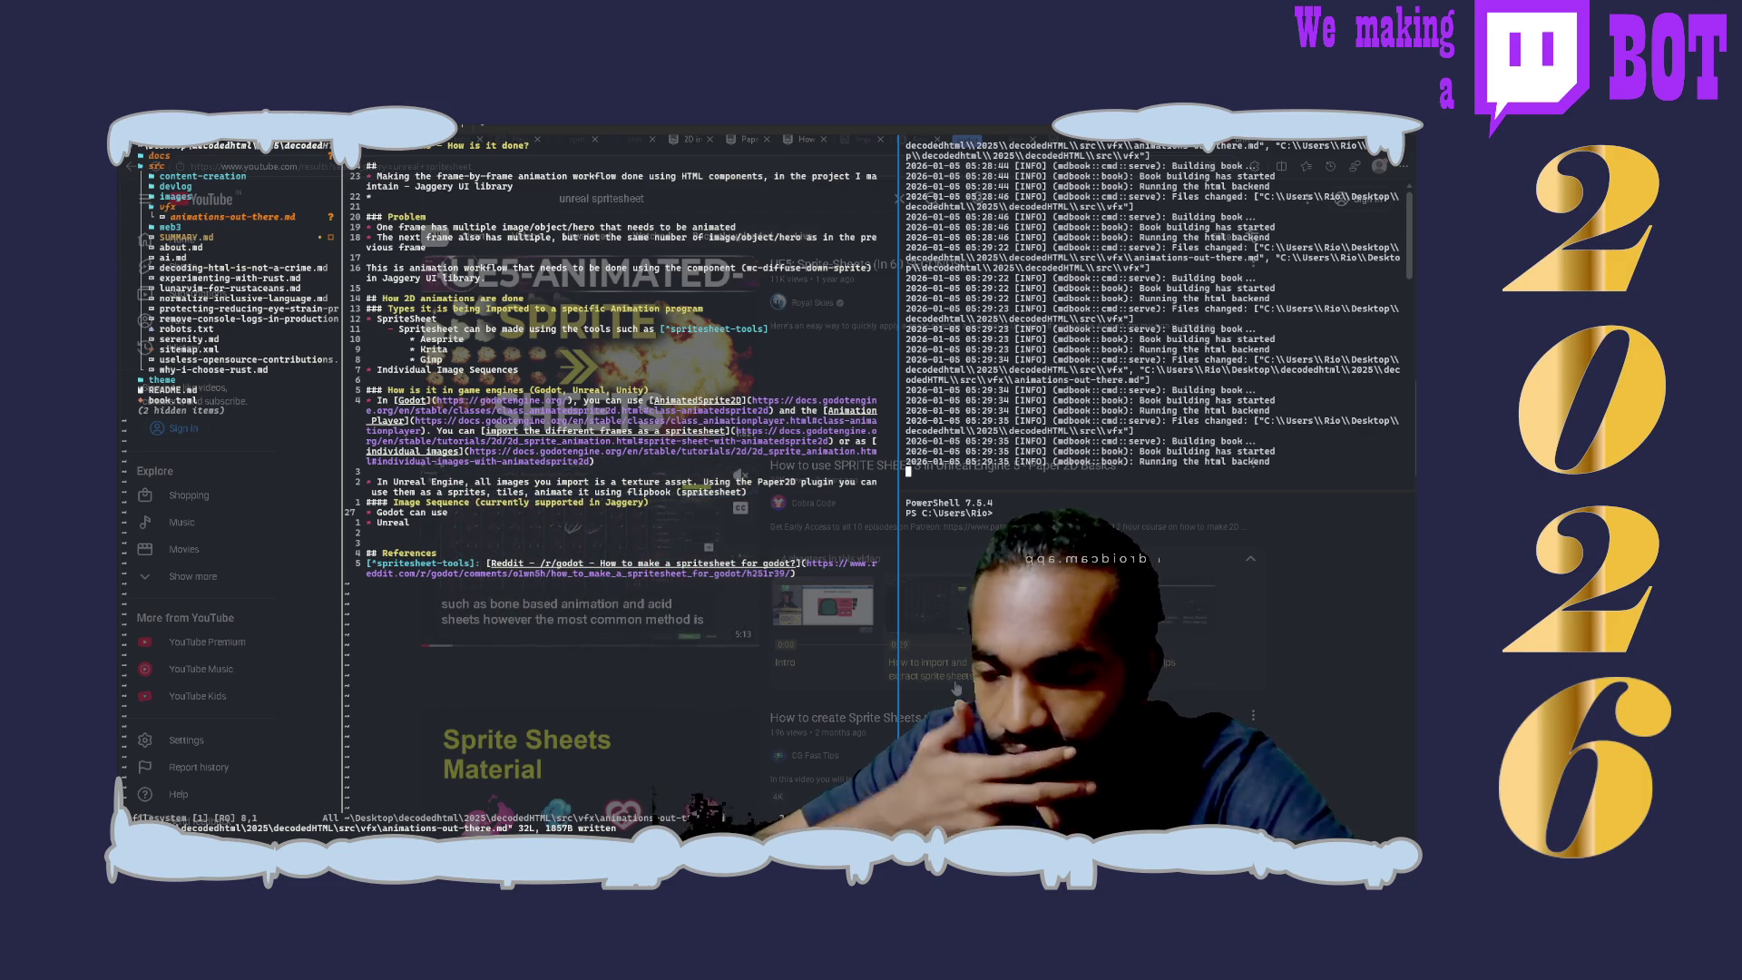
{"action": "scroll", "coordinate": [585, 531], "scroll_direction": "down", "scroll_amount": 3}
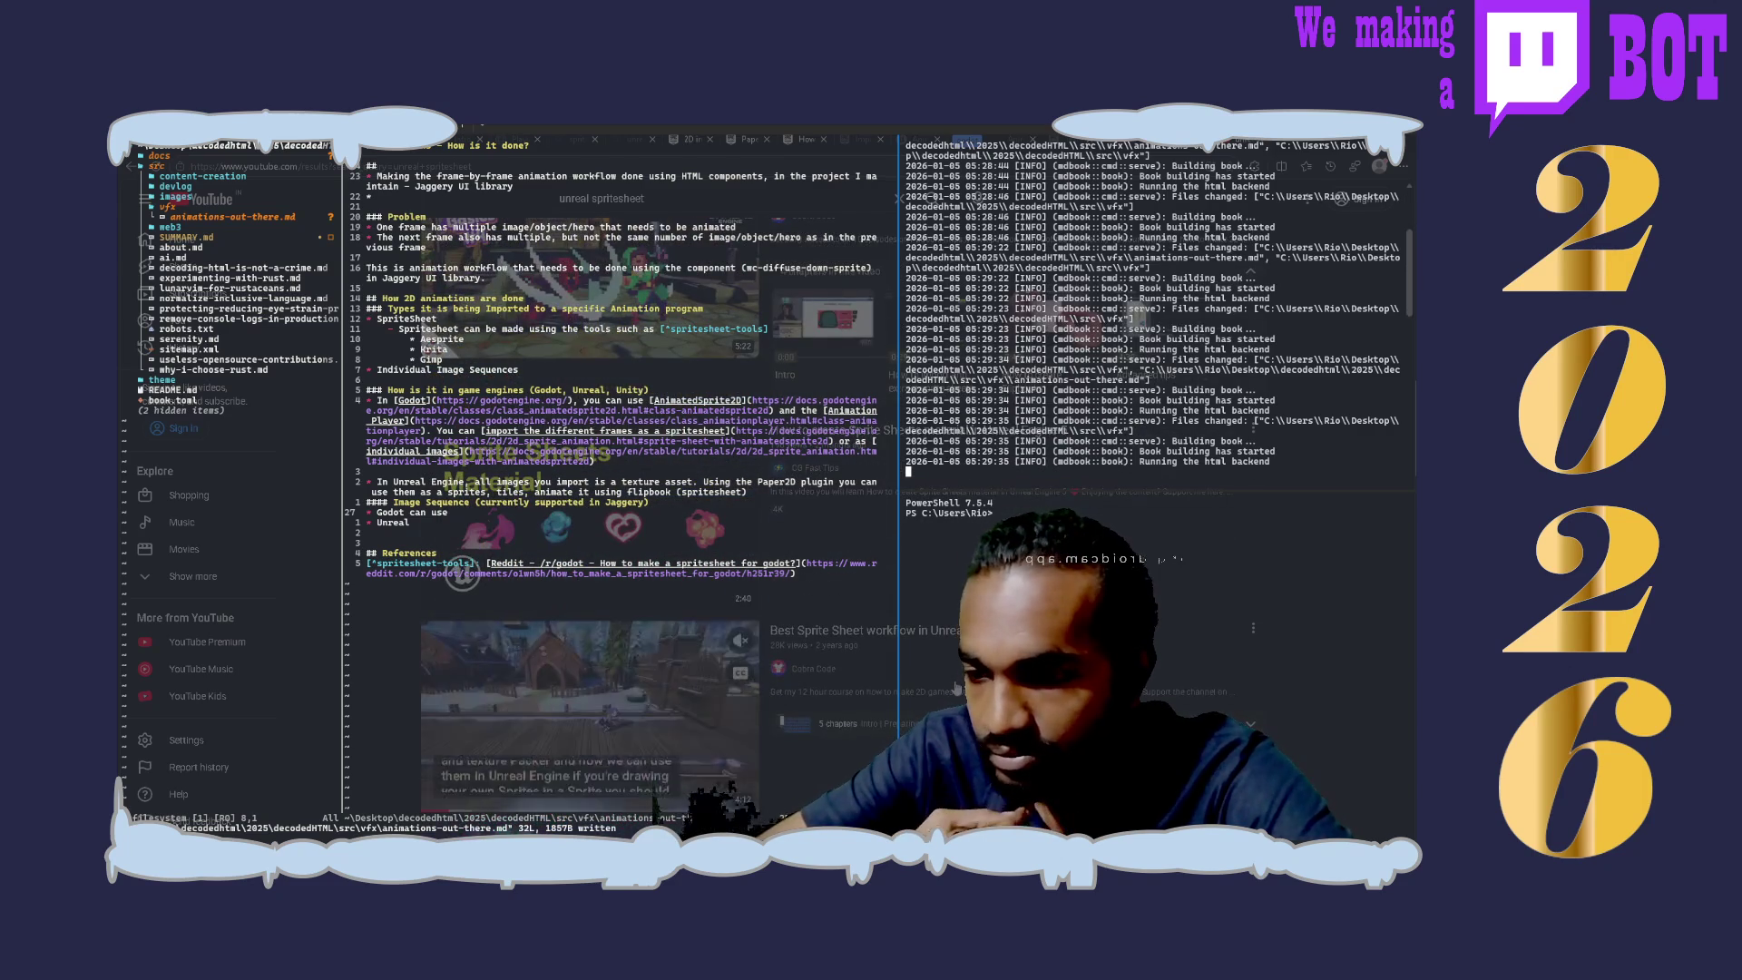
{"action": "scroll", "coordinate": [585, 531], "scroll_direction": "down", "scroll_amount": 3}
{"action": "scroll", "coordinate": [954, 684], "scroll_direction": "down", "scroll_amount": 3}
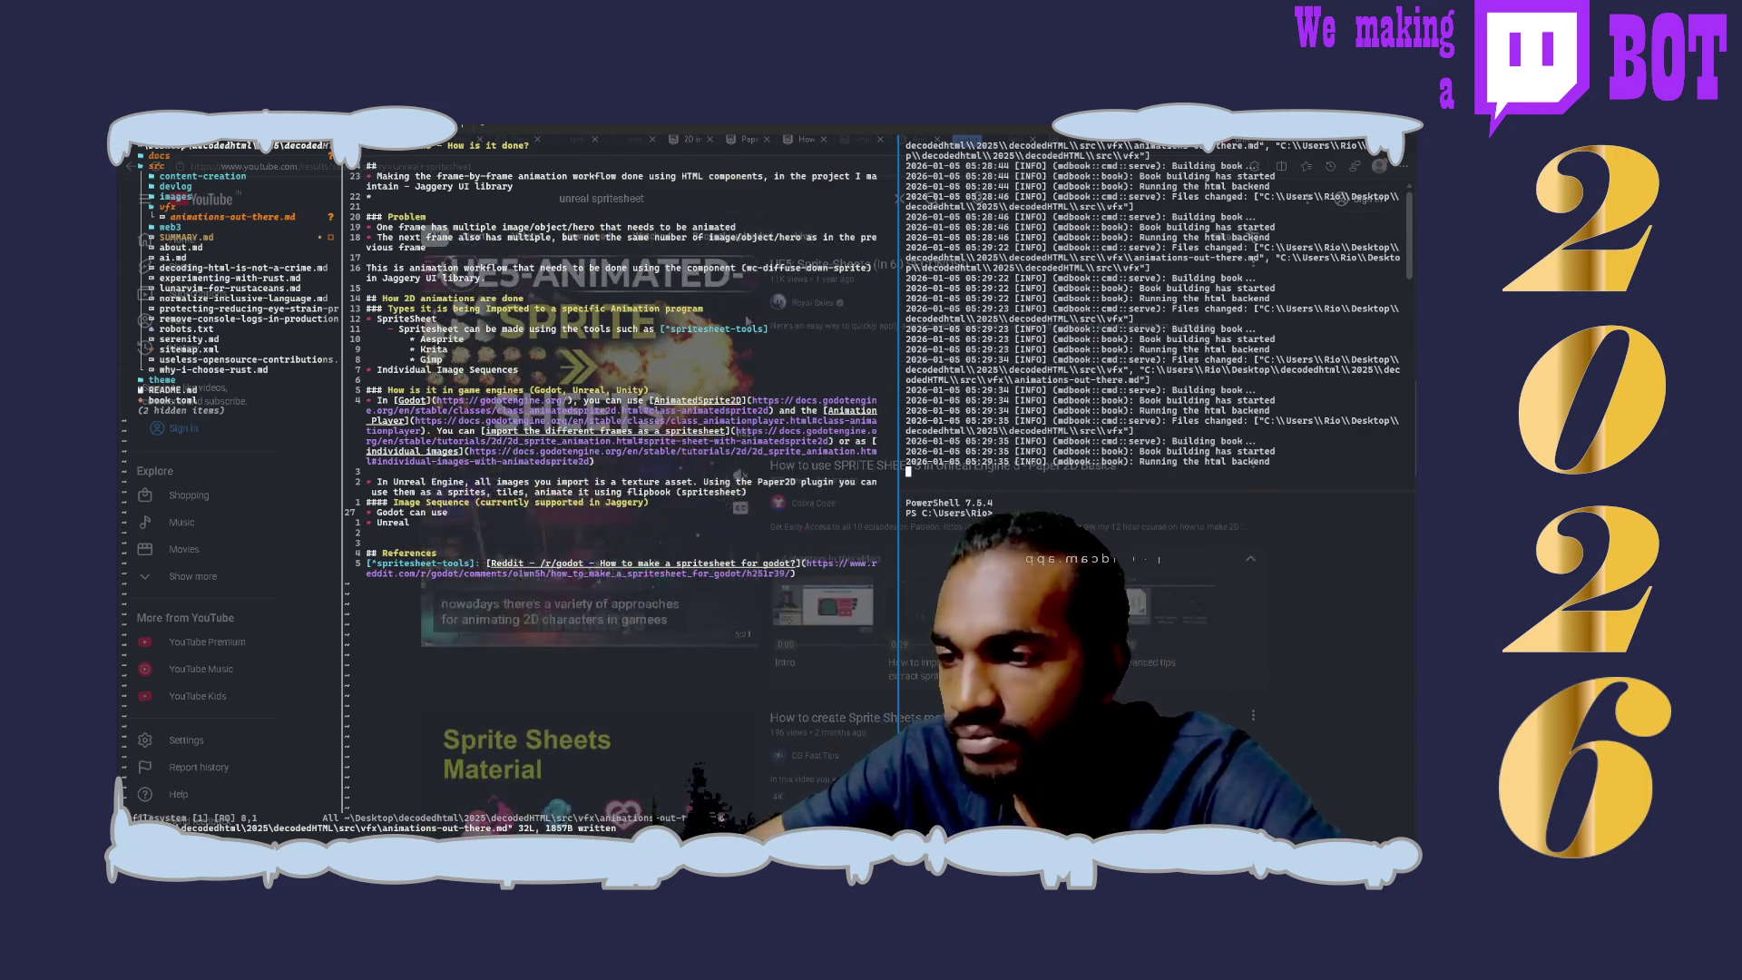
{"action": "key", "text": "ctrl+t"}
{"action": "type", "text": "goog"}
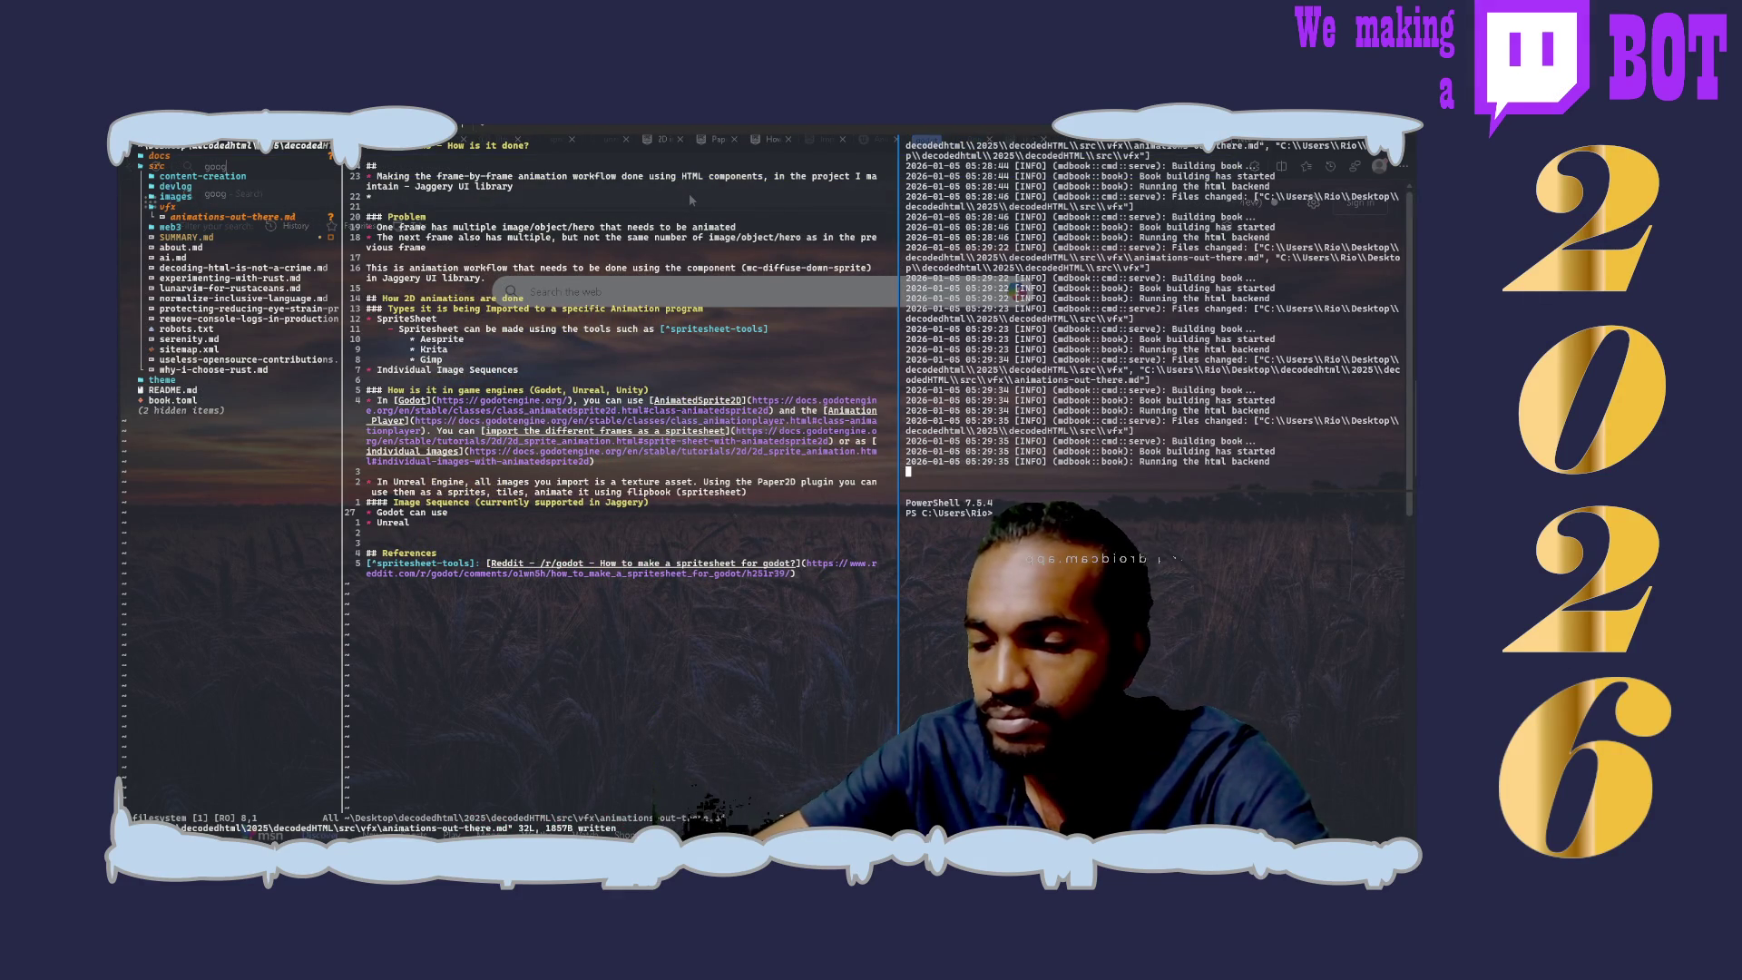
{"action": "type", "text": "le"}
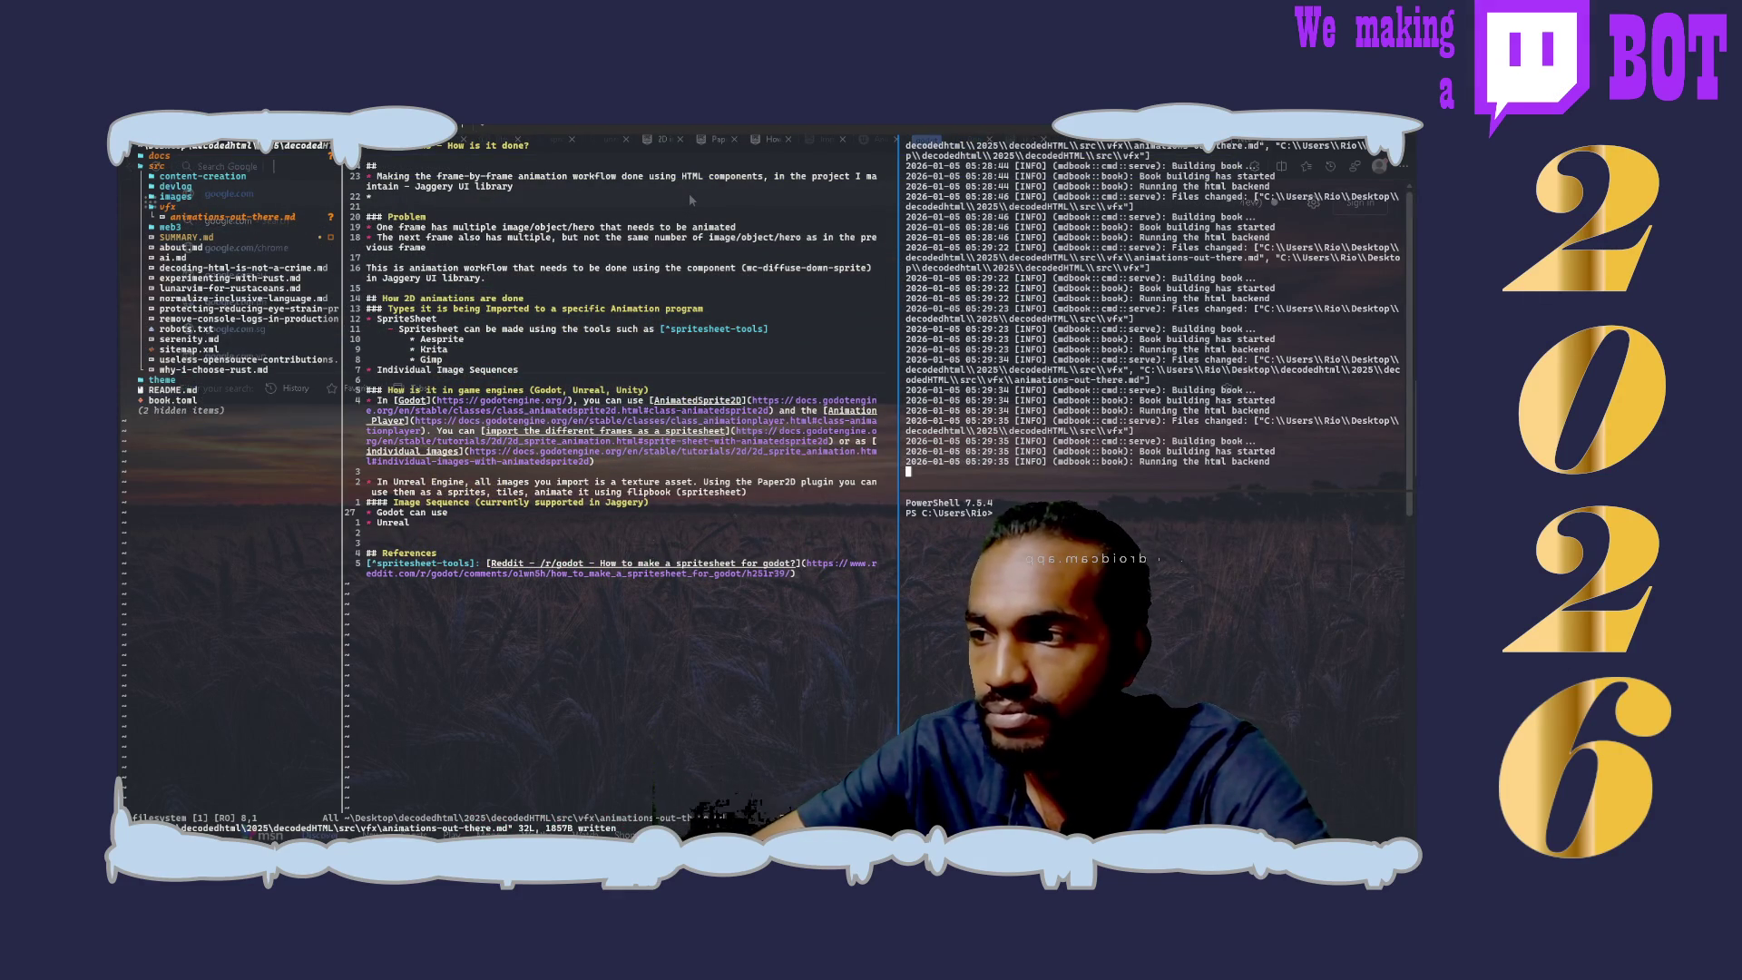
Step: Search Google for unreal Paper2D, switch to PaperZD plugin results, expand the overview, and go to its Fab listing
{"action": "key", "text": "Return"}
{"action": "type", "text": "al "}
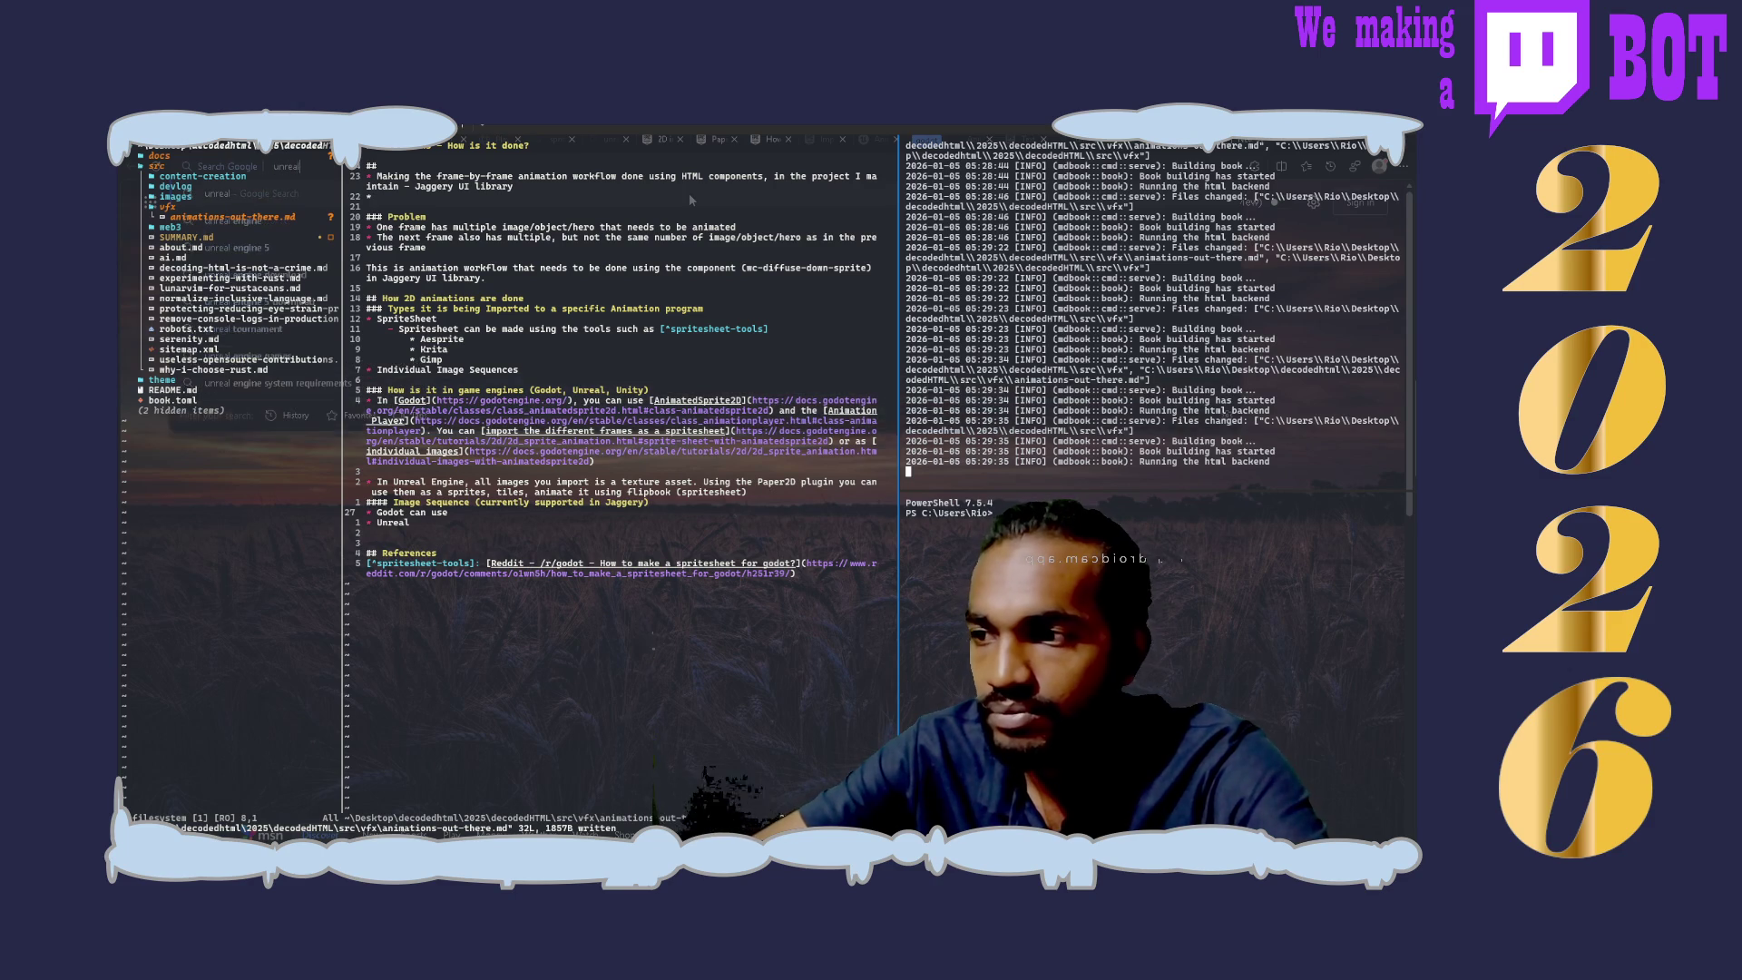
{"action": "type", "text": "paper2d"}
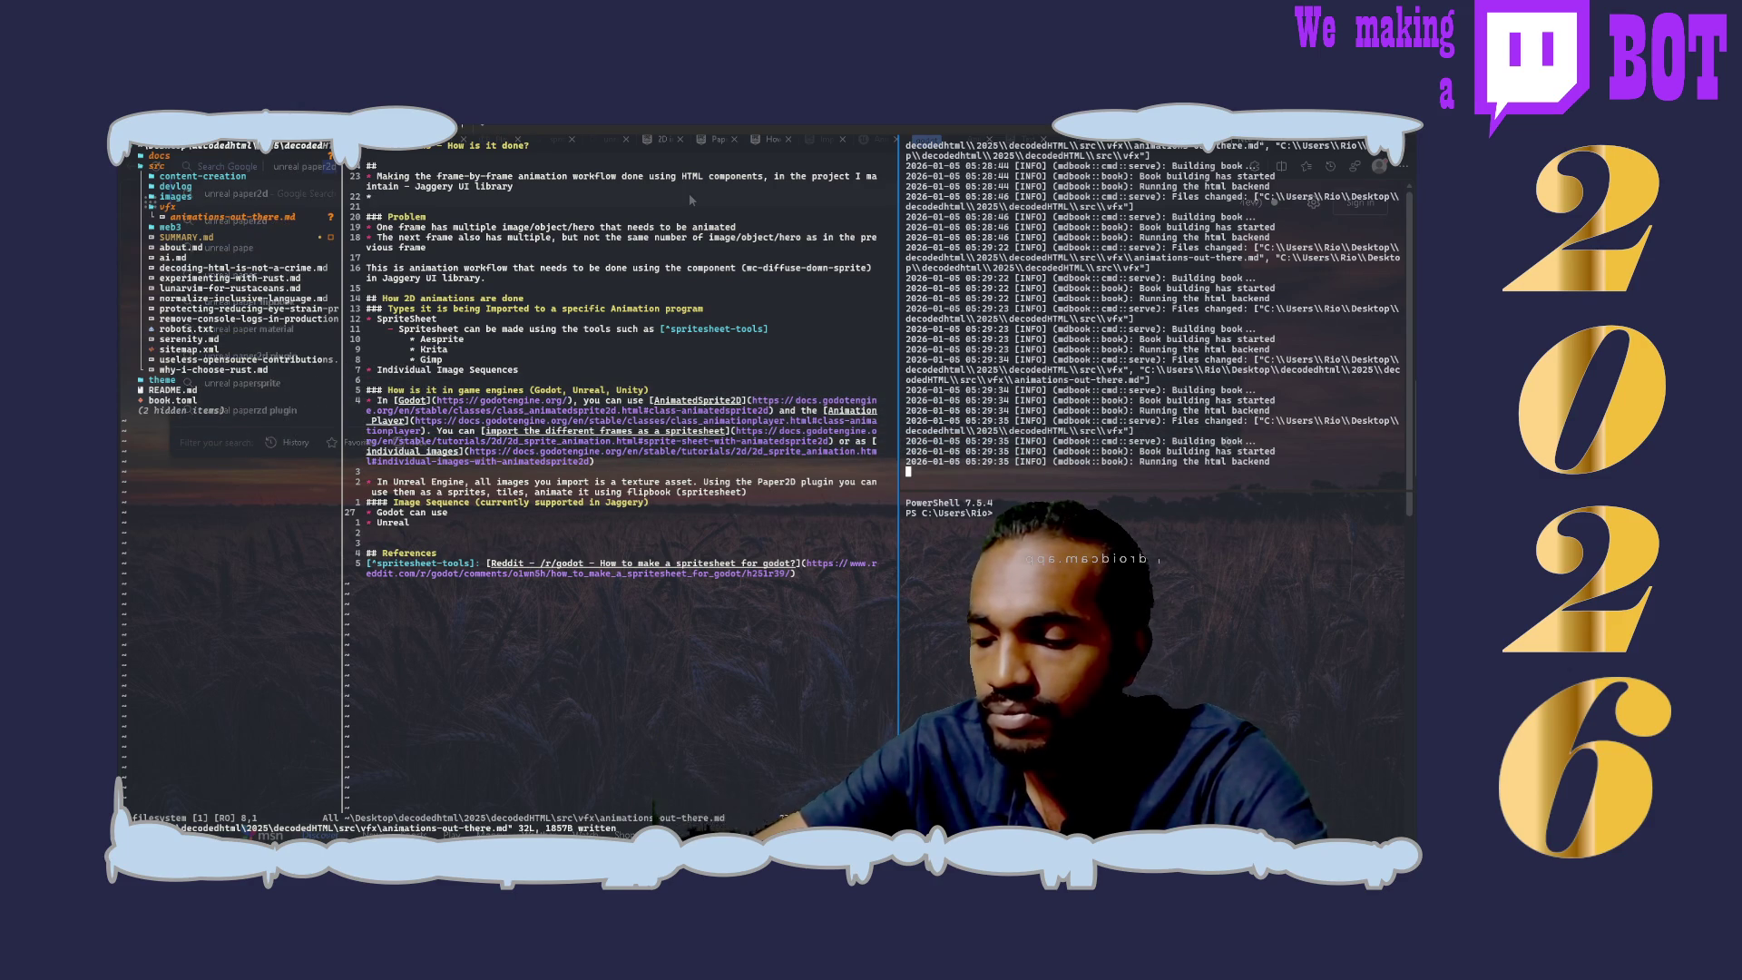
{"action": "type", "text": " vs"}
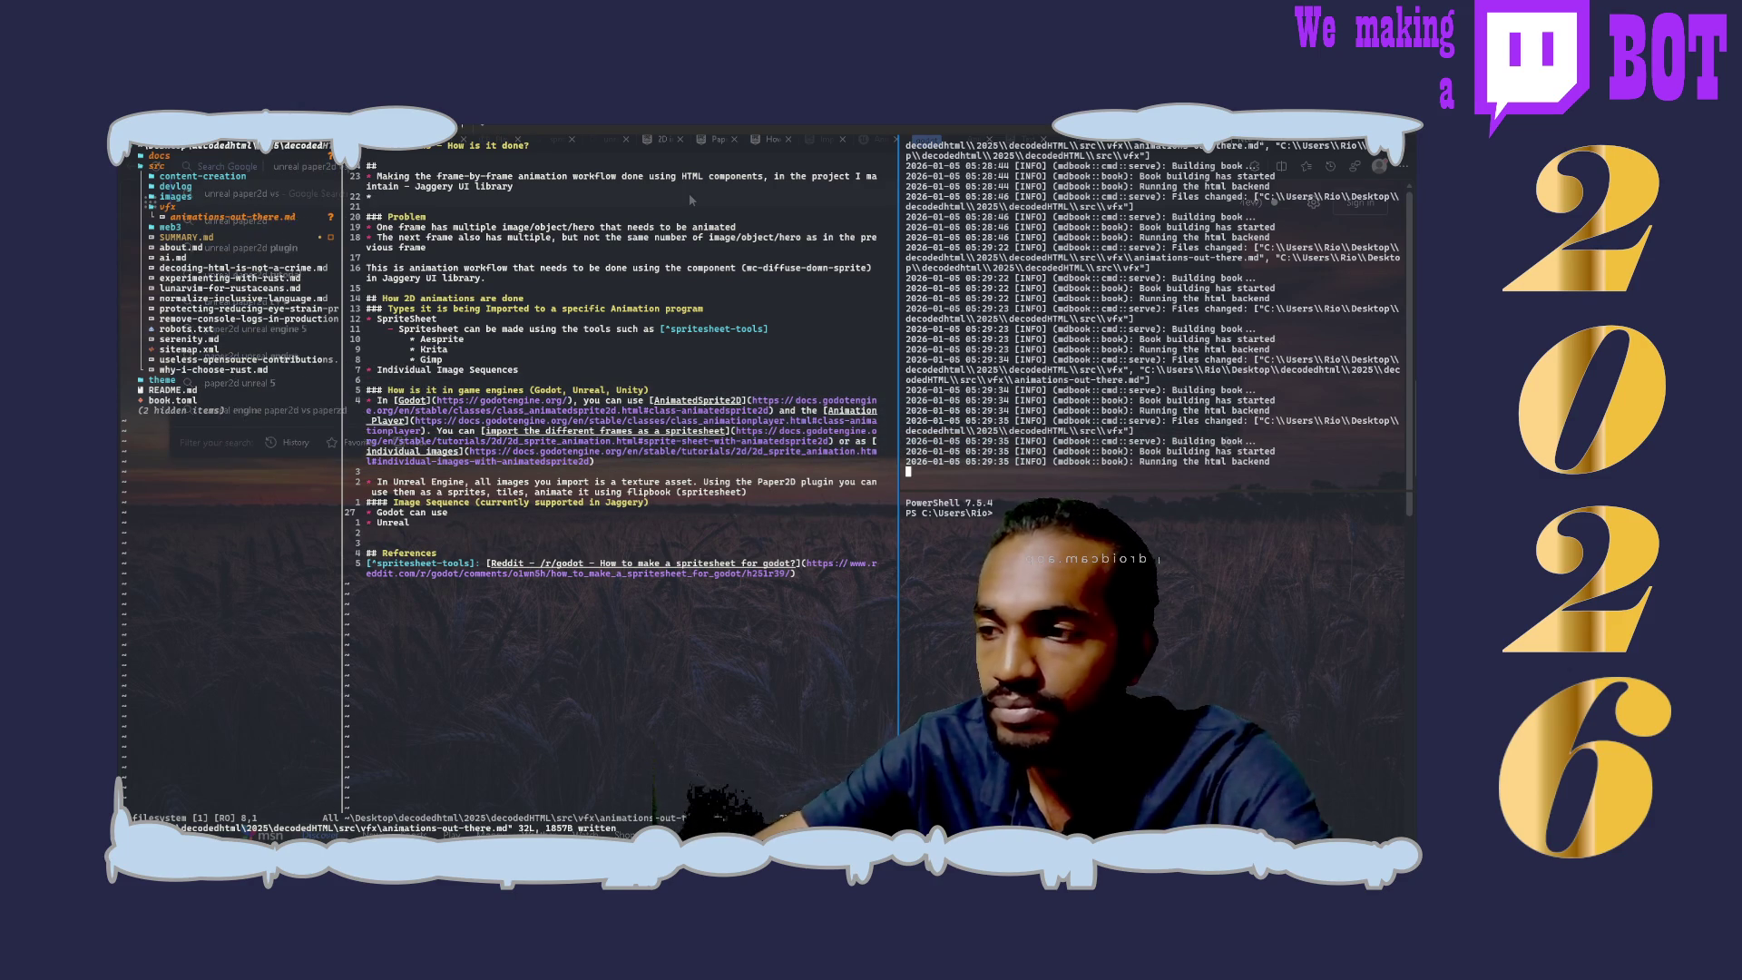
{"action": "key", "text": "Return"}
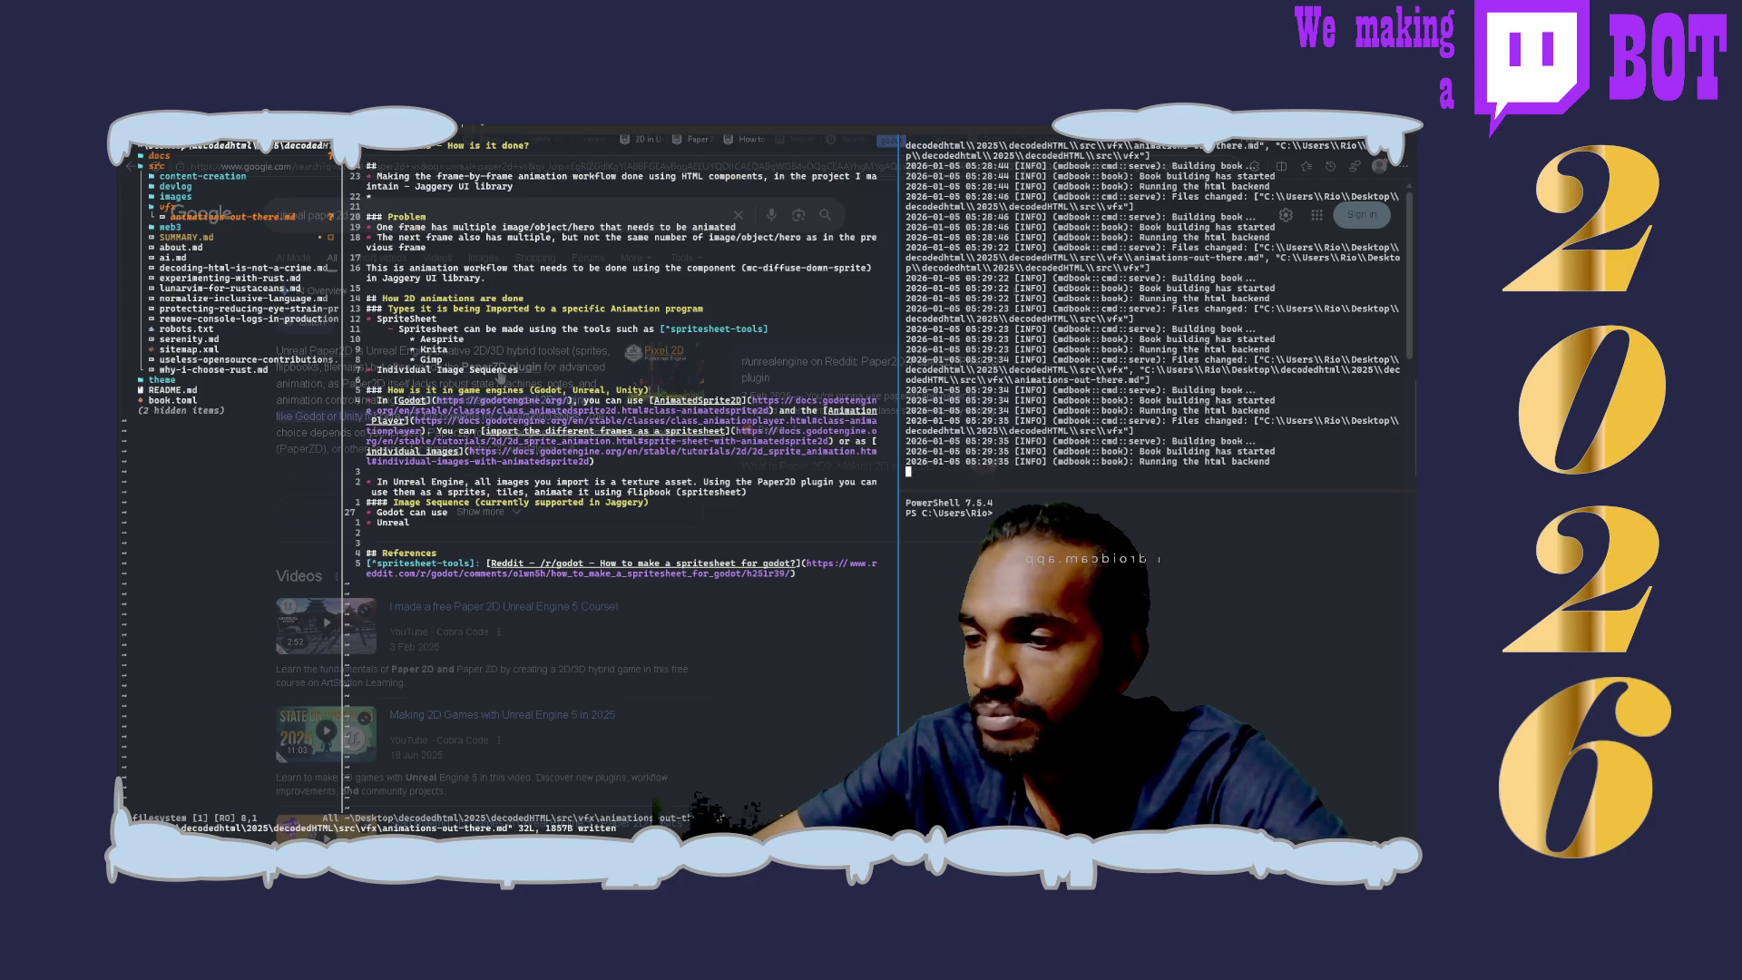
{"action": "left_click", "coordinate": [500, 370]}
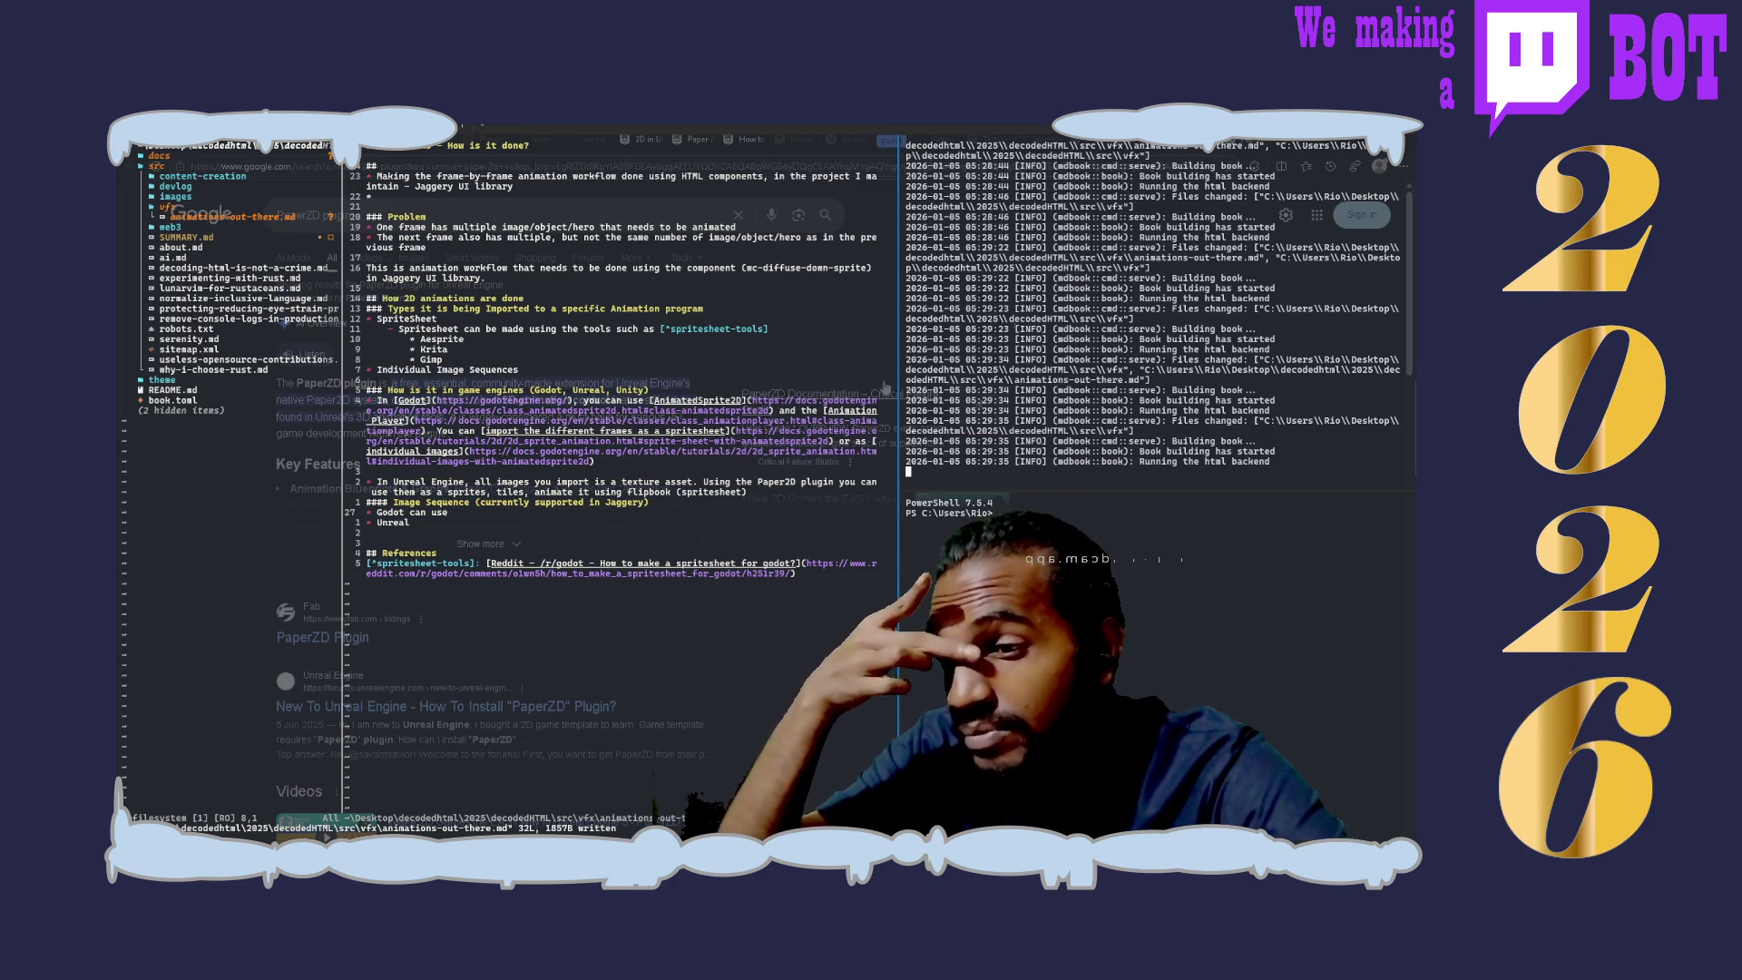
{"action": "left_click", "coordinate": [522, 555]}
{"action": "scroll", "coordinate": [524, 555], "scroll_direction": "down", "scroll_amount": 5}
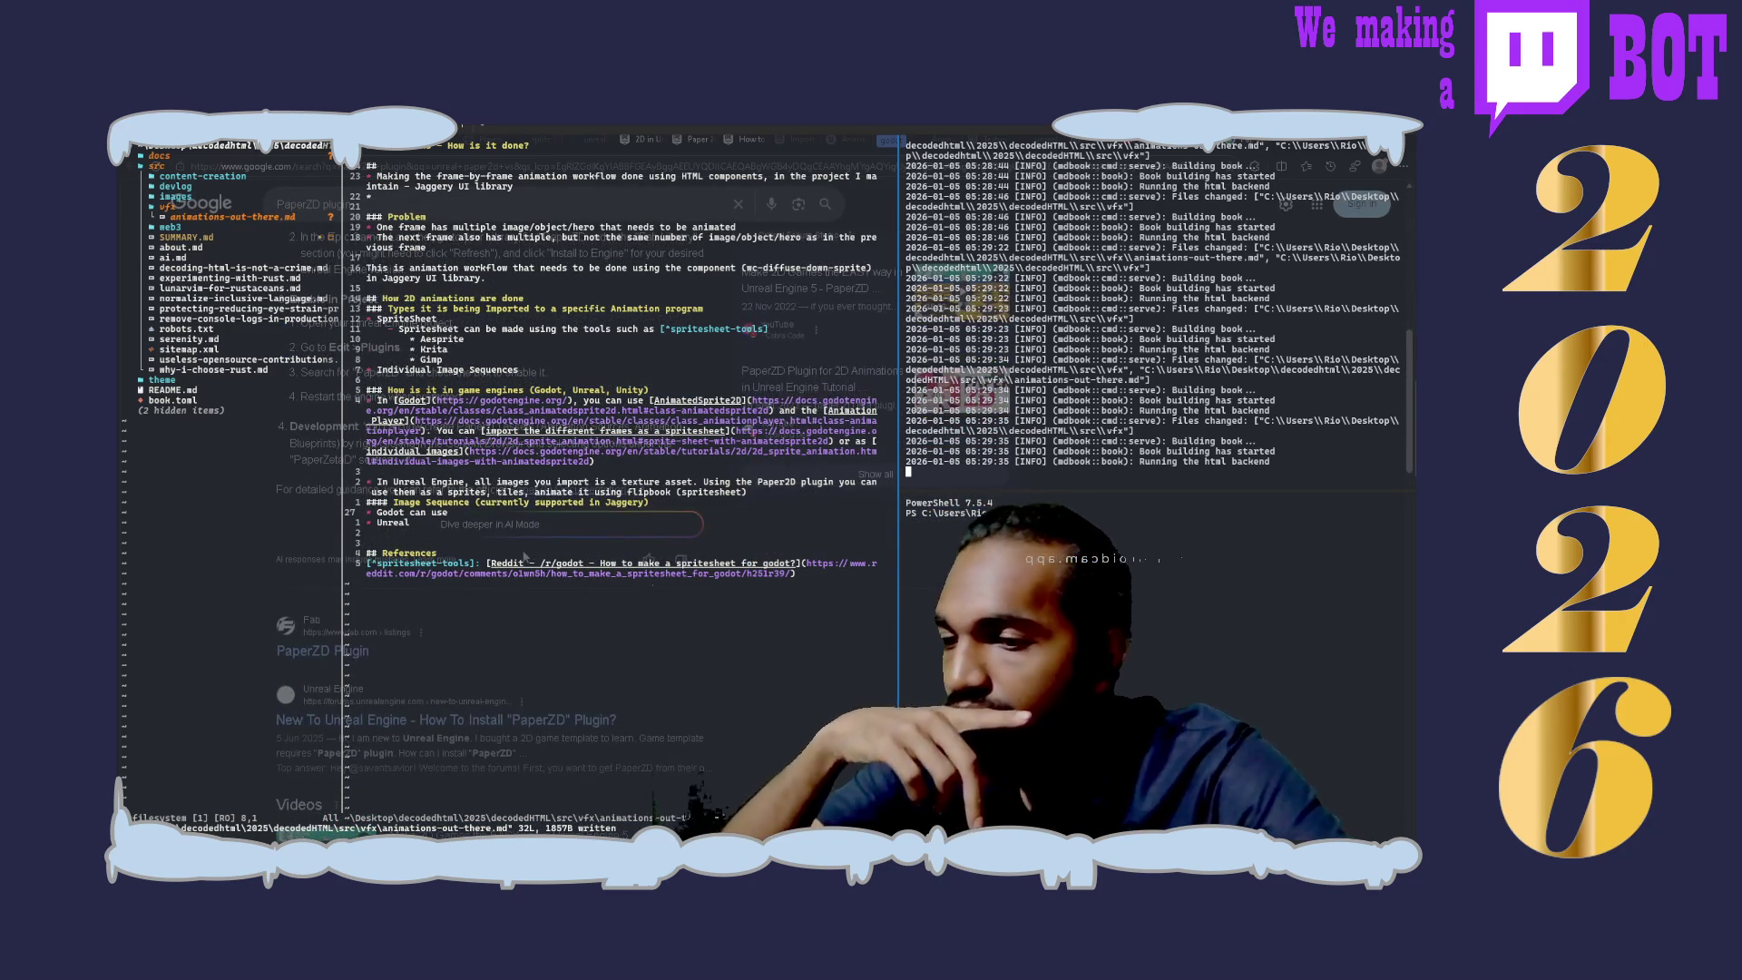
{"action": "left_click", "coordinate": [322, 650]}
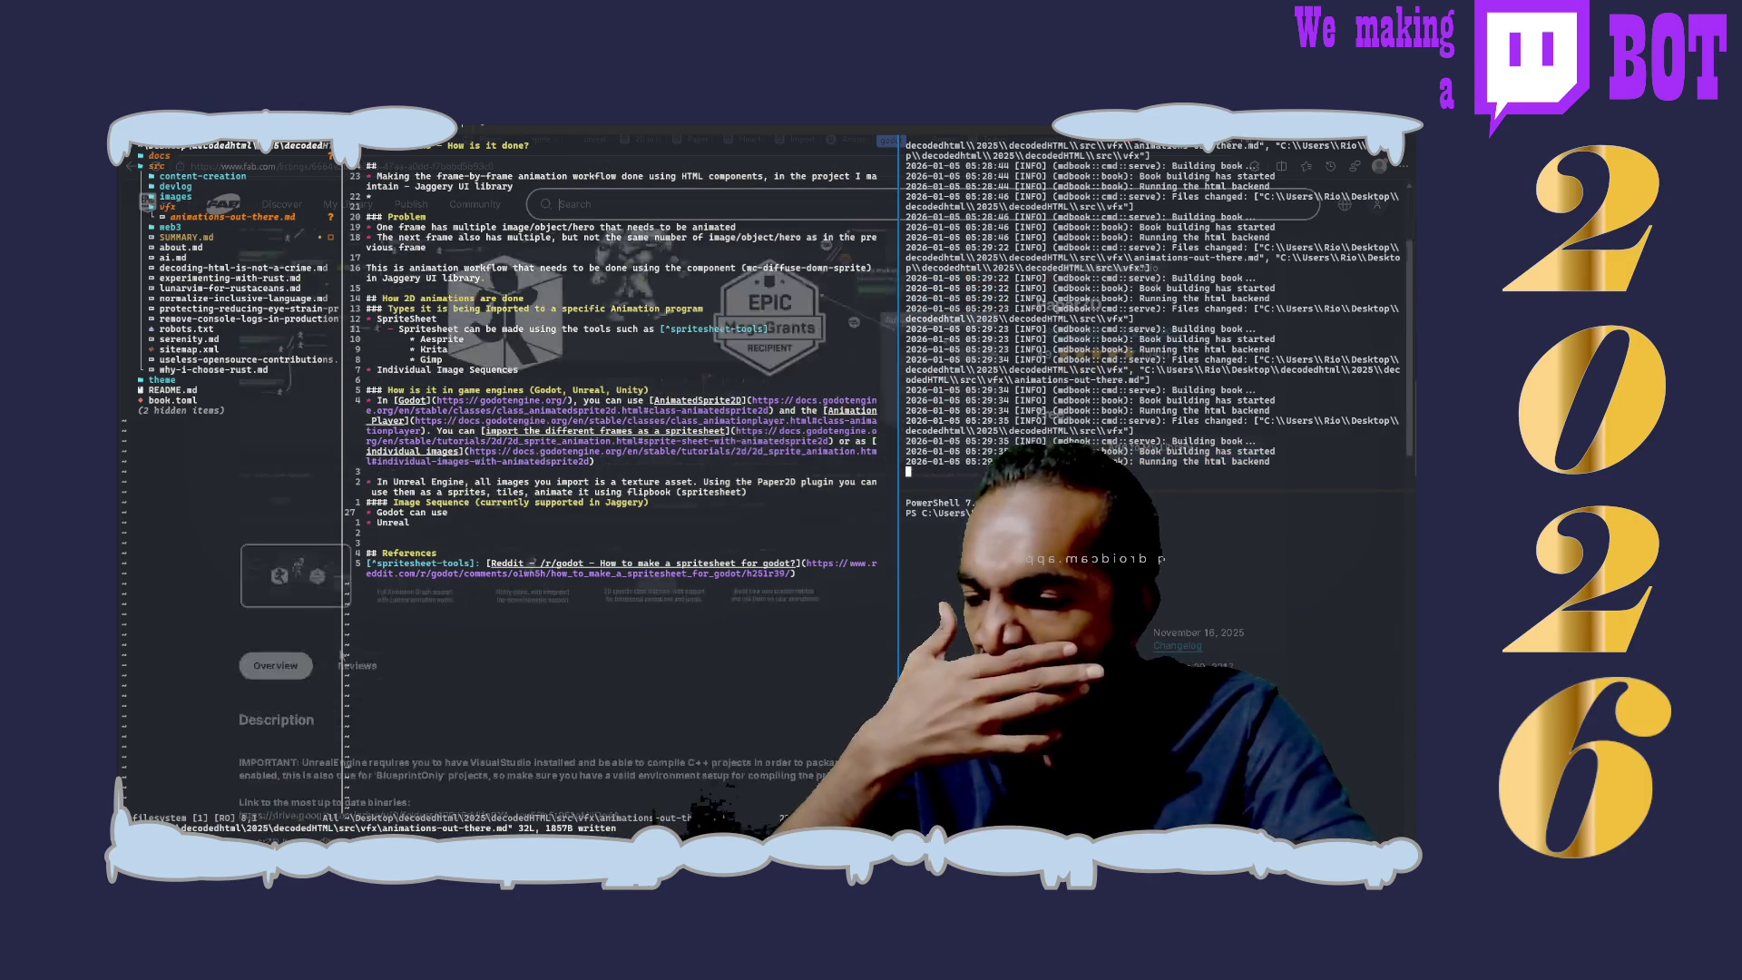
{"action": "scroll", "coordinate": [544, 544], "scroll_direction": "down", "scroll_amount": 3}
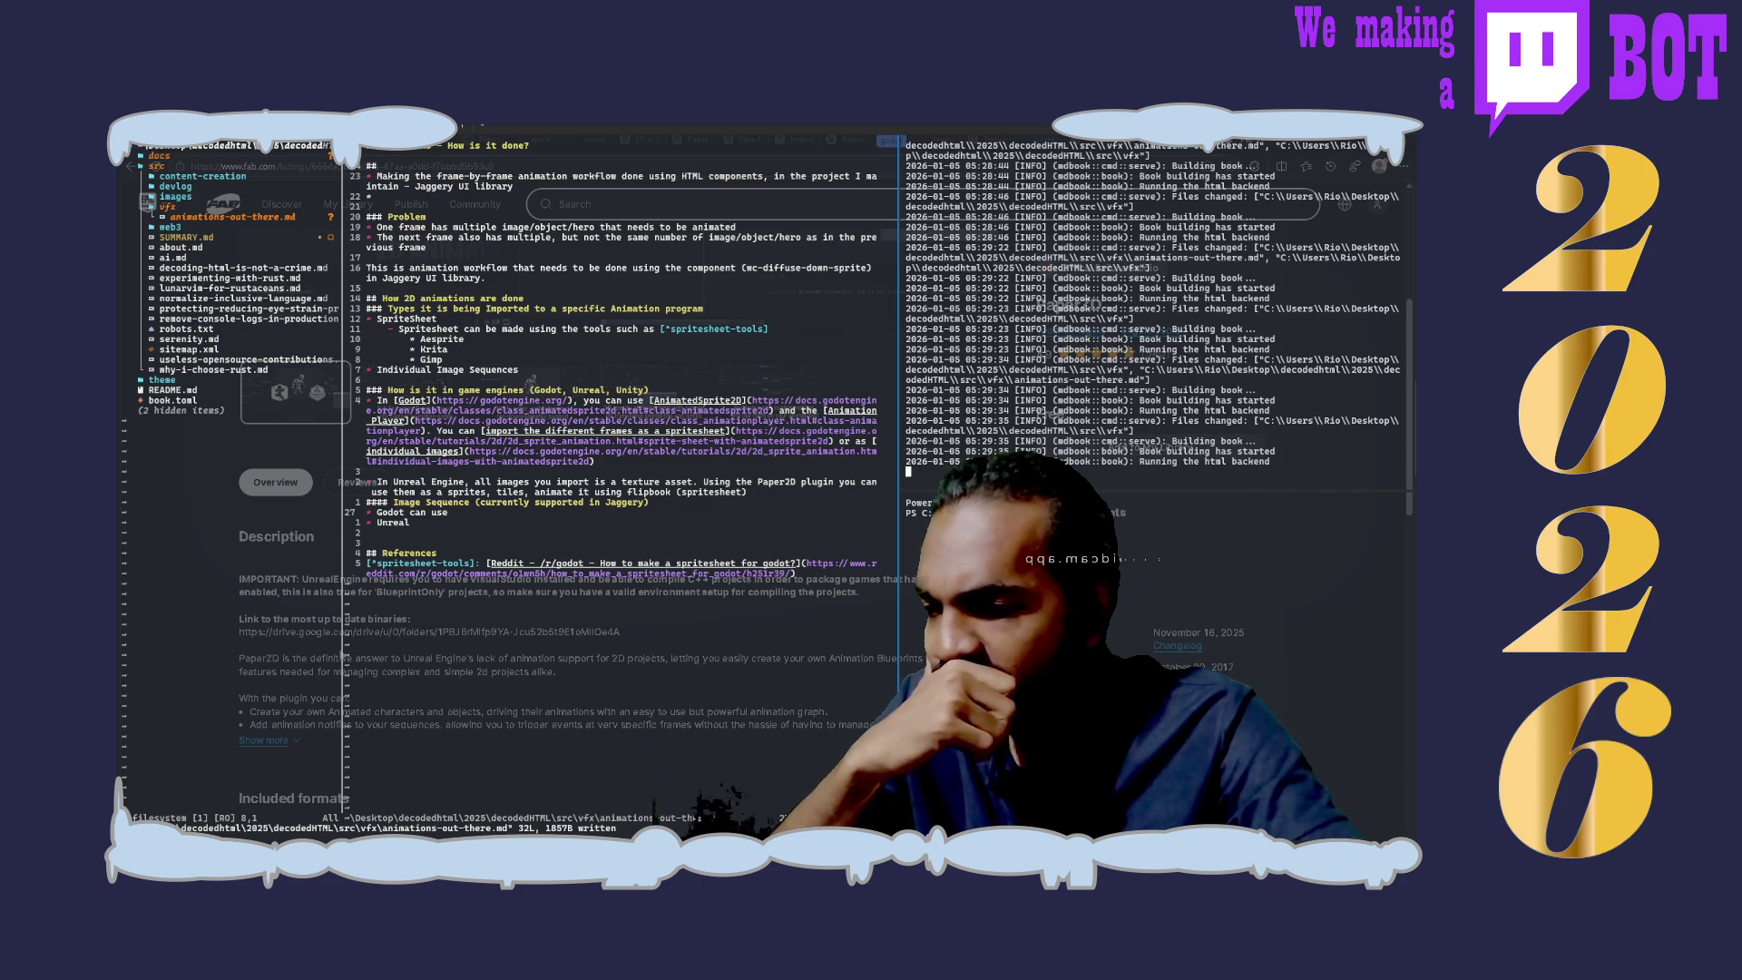
{"action": "scroll", "coordinate": [544, 544], "scroll_direction": "down", "scroll_amount": 3}
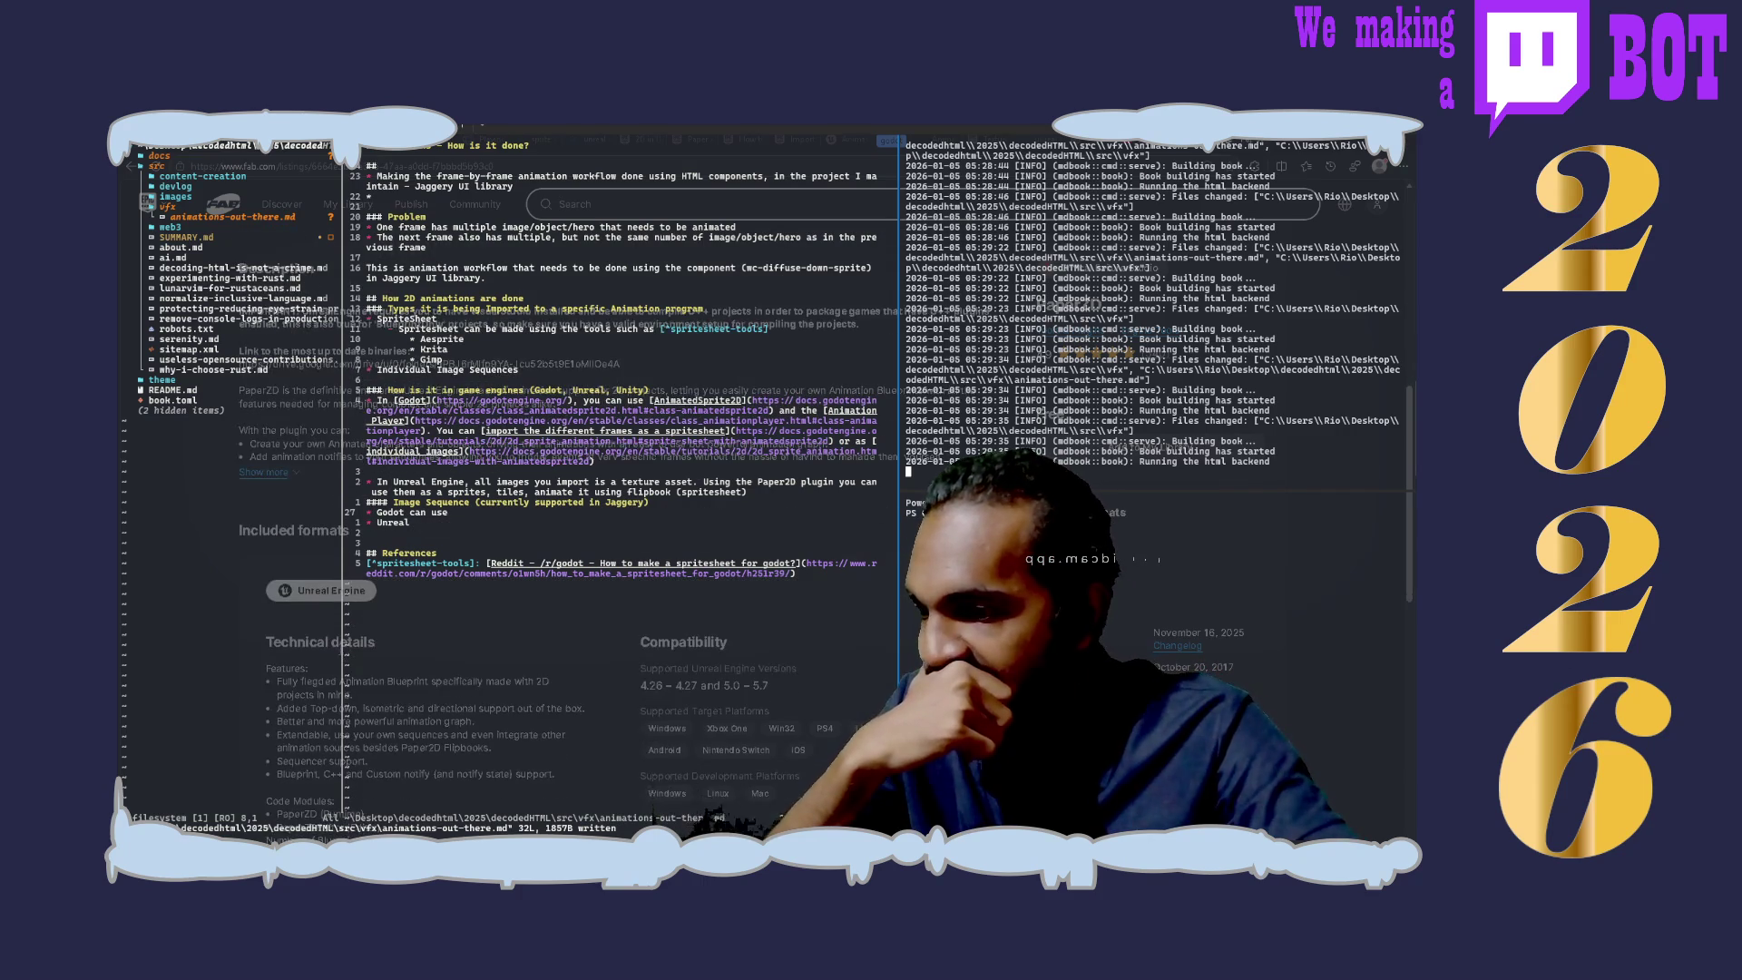
{"action": "scroll", "coordinate": [544, 544], "scroll_direction": "down", "scroll_amount": 3}
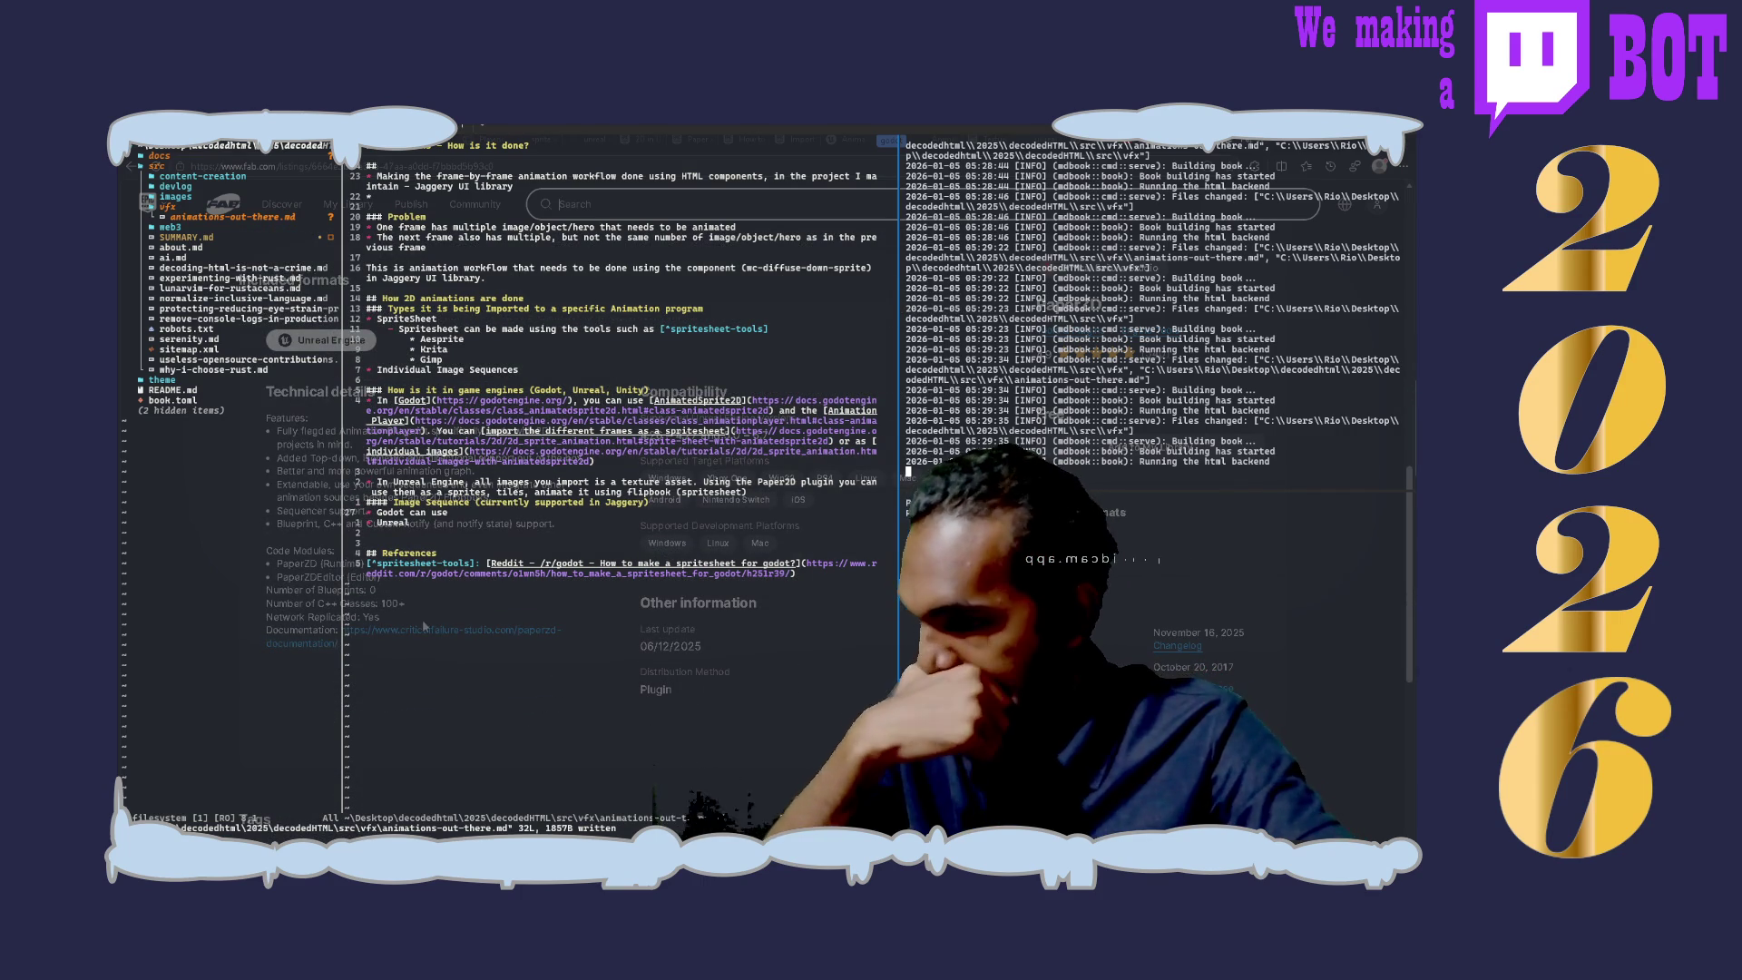
Step: Split a new PowerShell prompt below the mdbook serve output
{"action": "key", "text": "alt+shift+minus"}
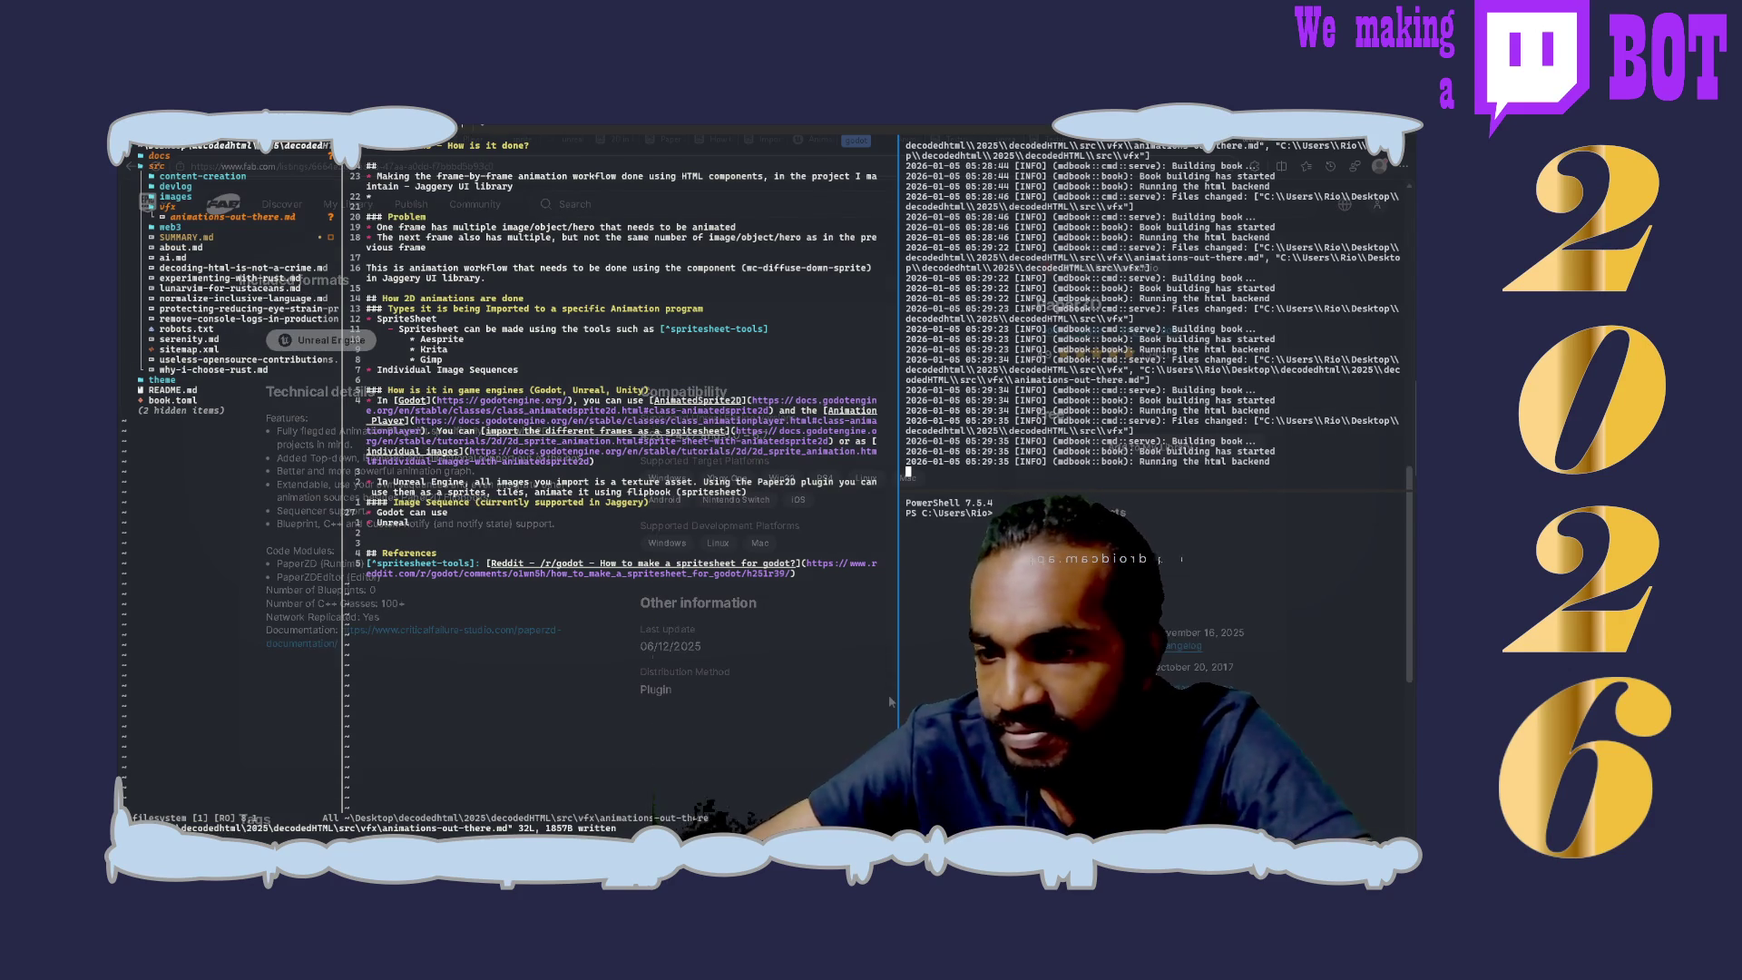
{"action": "scroll", "coordinate": [890, 700], "scroll_direction": "down", "scroll_amount": 2}
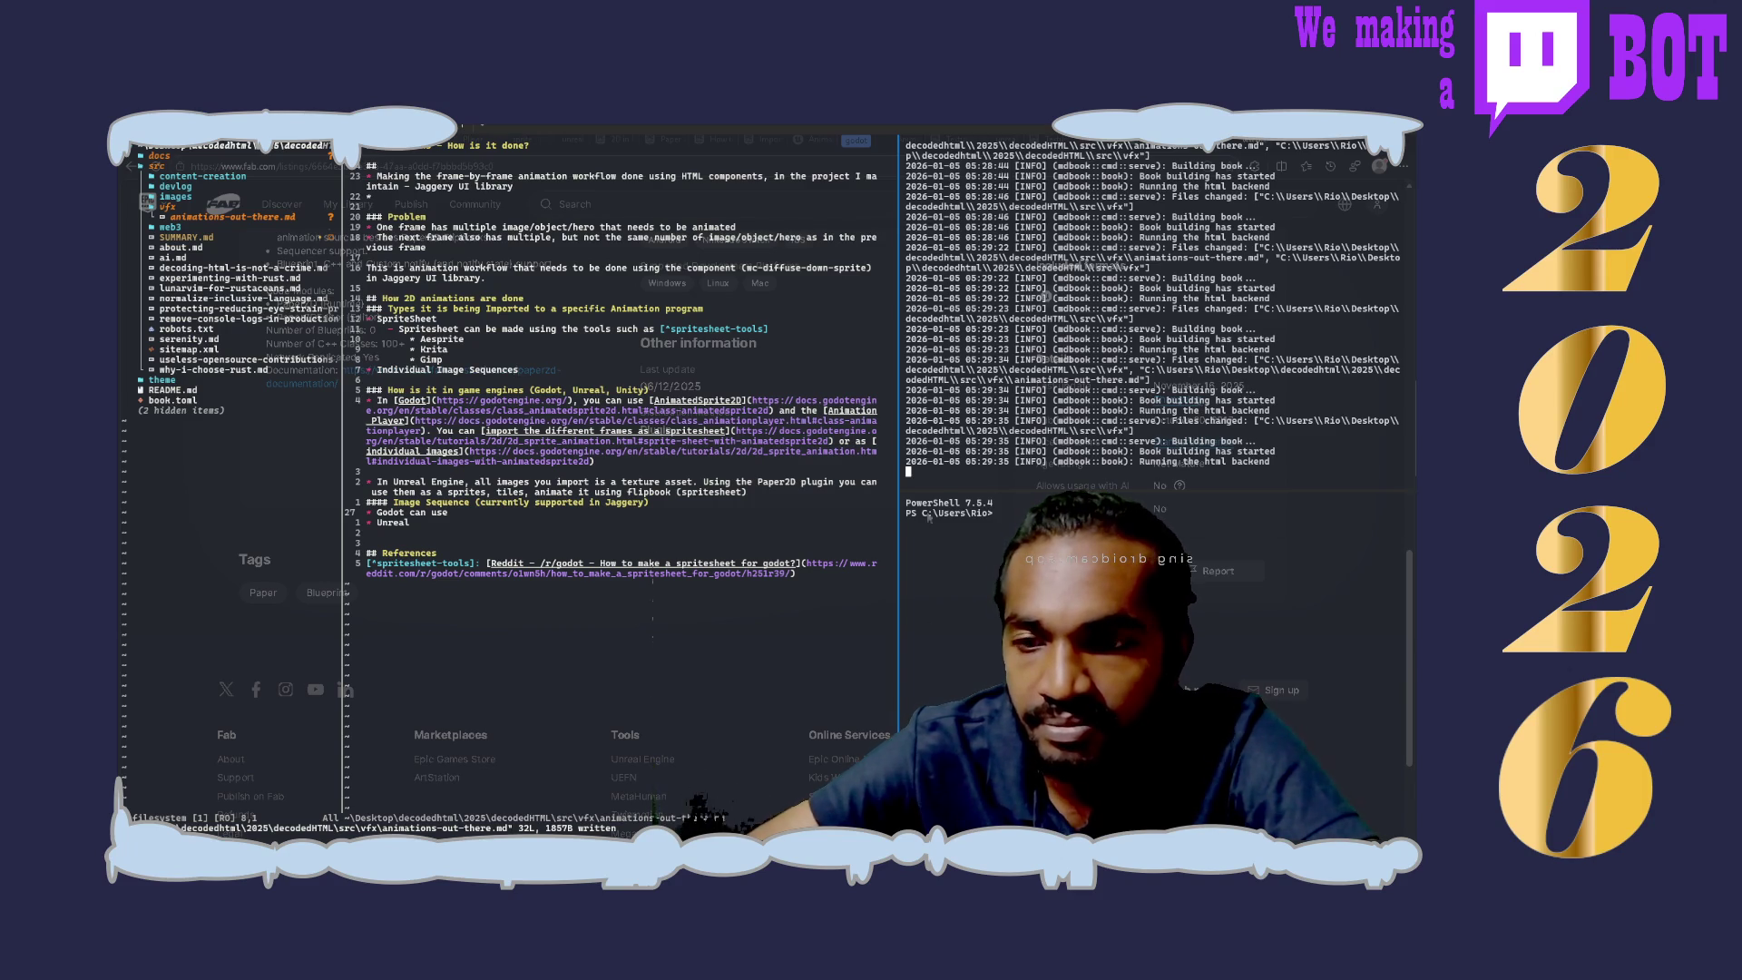
{"action": "scroll", "coordinate": [920, 523], "scroll_direction": "up", "scroll_amount": 3}
{"action": "scroll", "coordinate": [920, 523], "scroll_direction": "up", "scroll_amount": 3}
{"action": "scroll", "coordinate": [920, 524], "scroll_direction": "up", "scroll_amount": 2}
{"action": "scroll", "coordinate": [920, 523], "scroll_direction": "up", "scroll_amount": 3}
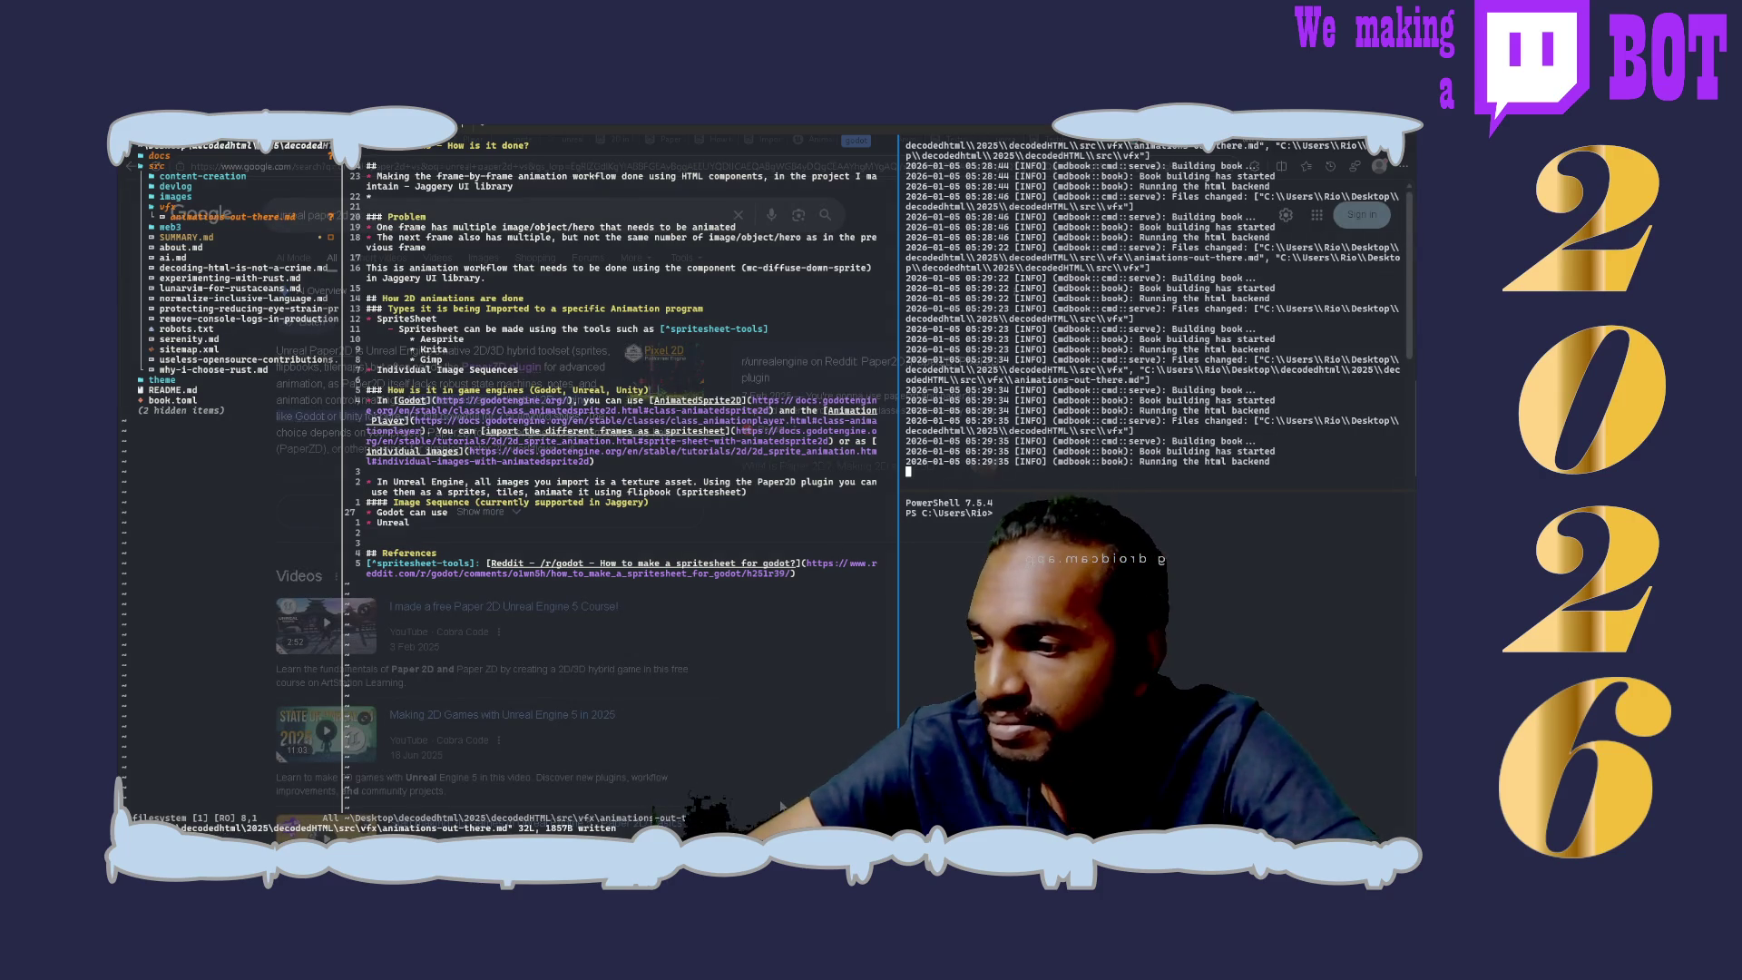
{"action": "scroll", "coordinate": [490, 546], "scroll_direction": "down", "scroll_amount": 3}
{"action": "scroll", "coordinate": [490, 544], "scroll_direction": "down", "scroll_amount": 3}
{"action": "scroll", "coordinate": [490, 544], "scroll_direction": "down", "scroll_amount": 3}
{"action": "scroll", "coordinate": [490, 544], "scroll_direction": "down", "scroll_amount": 3}
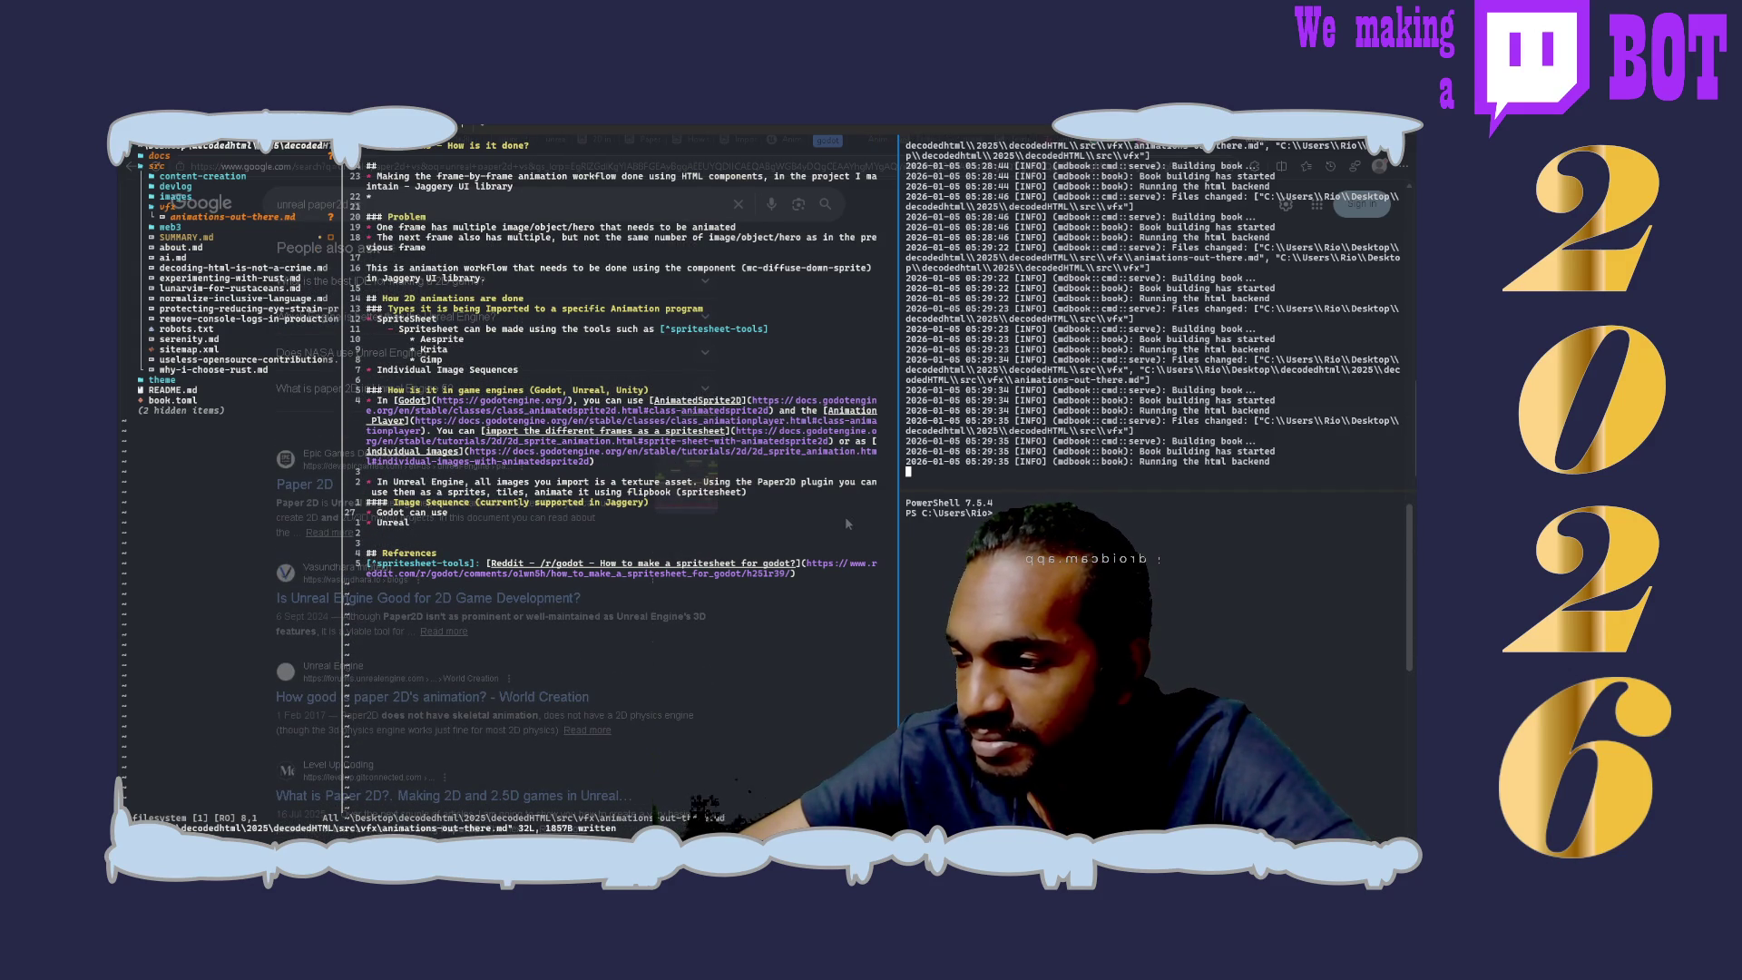
{"action": "scroll", "coordinate": [845, 515], "scroll_direction": "down", "scroll_amount": 3}
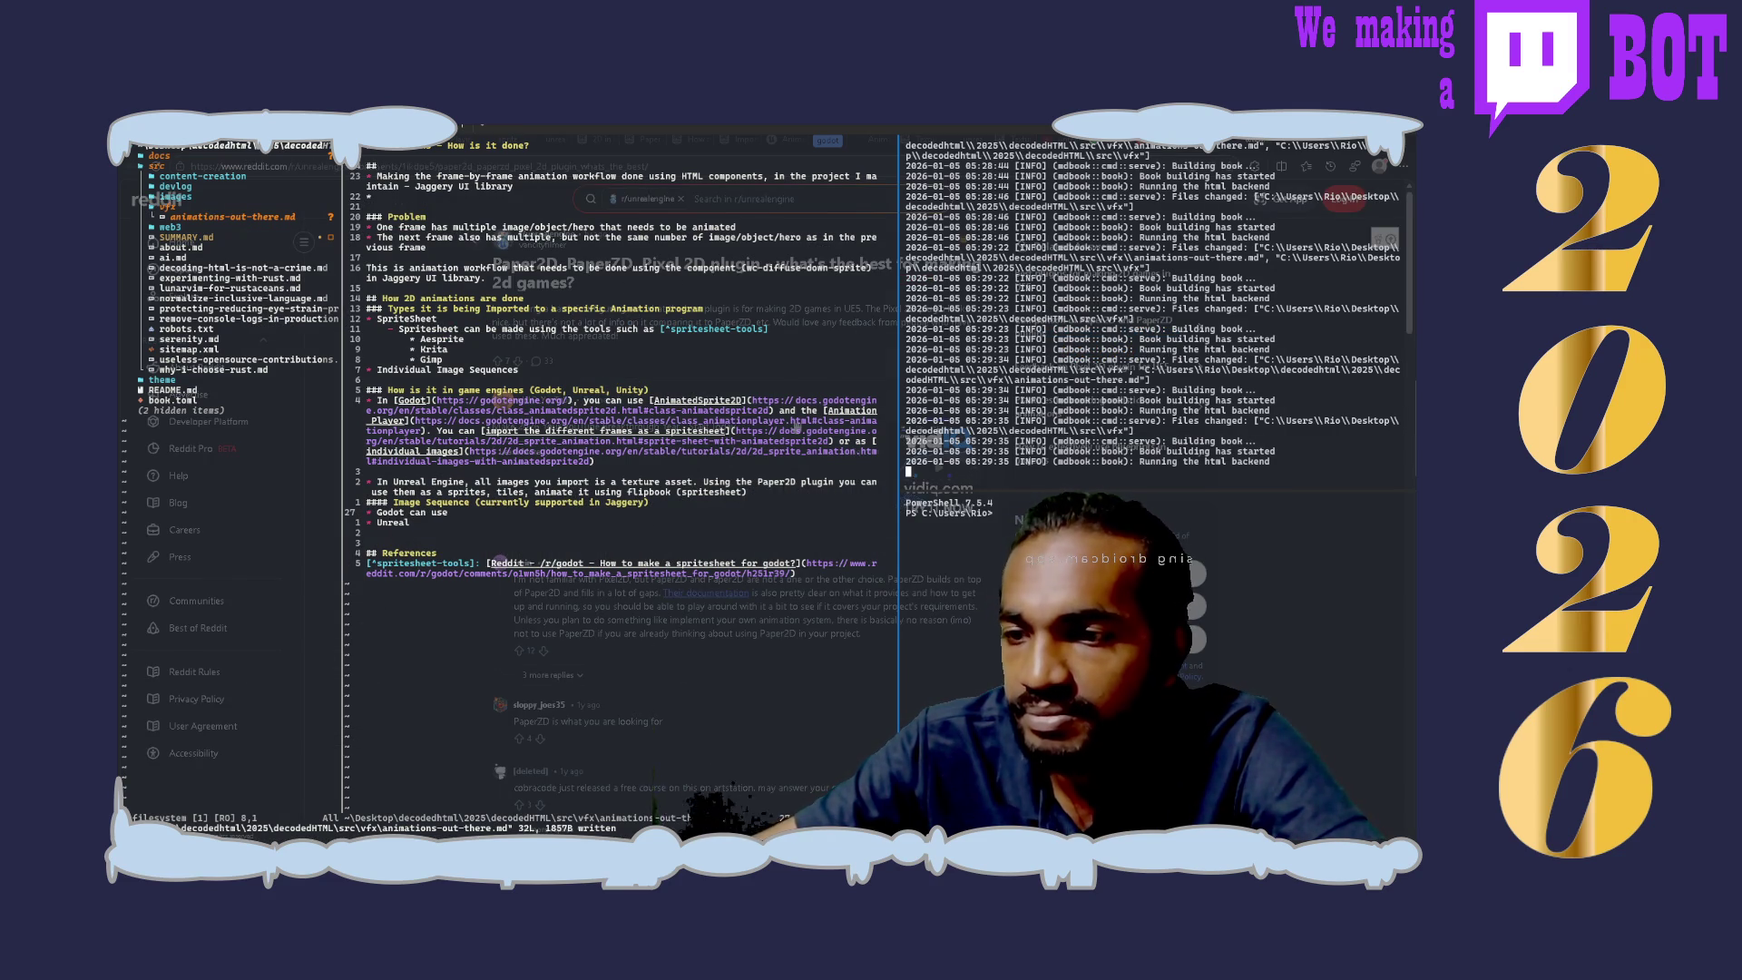
{"action": "scroll", "coordinate": [680, 545], "scroll_direction": "down", "scroll_amount": 4}
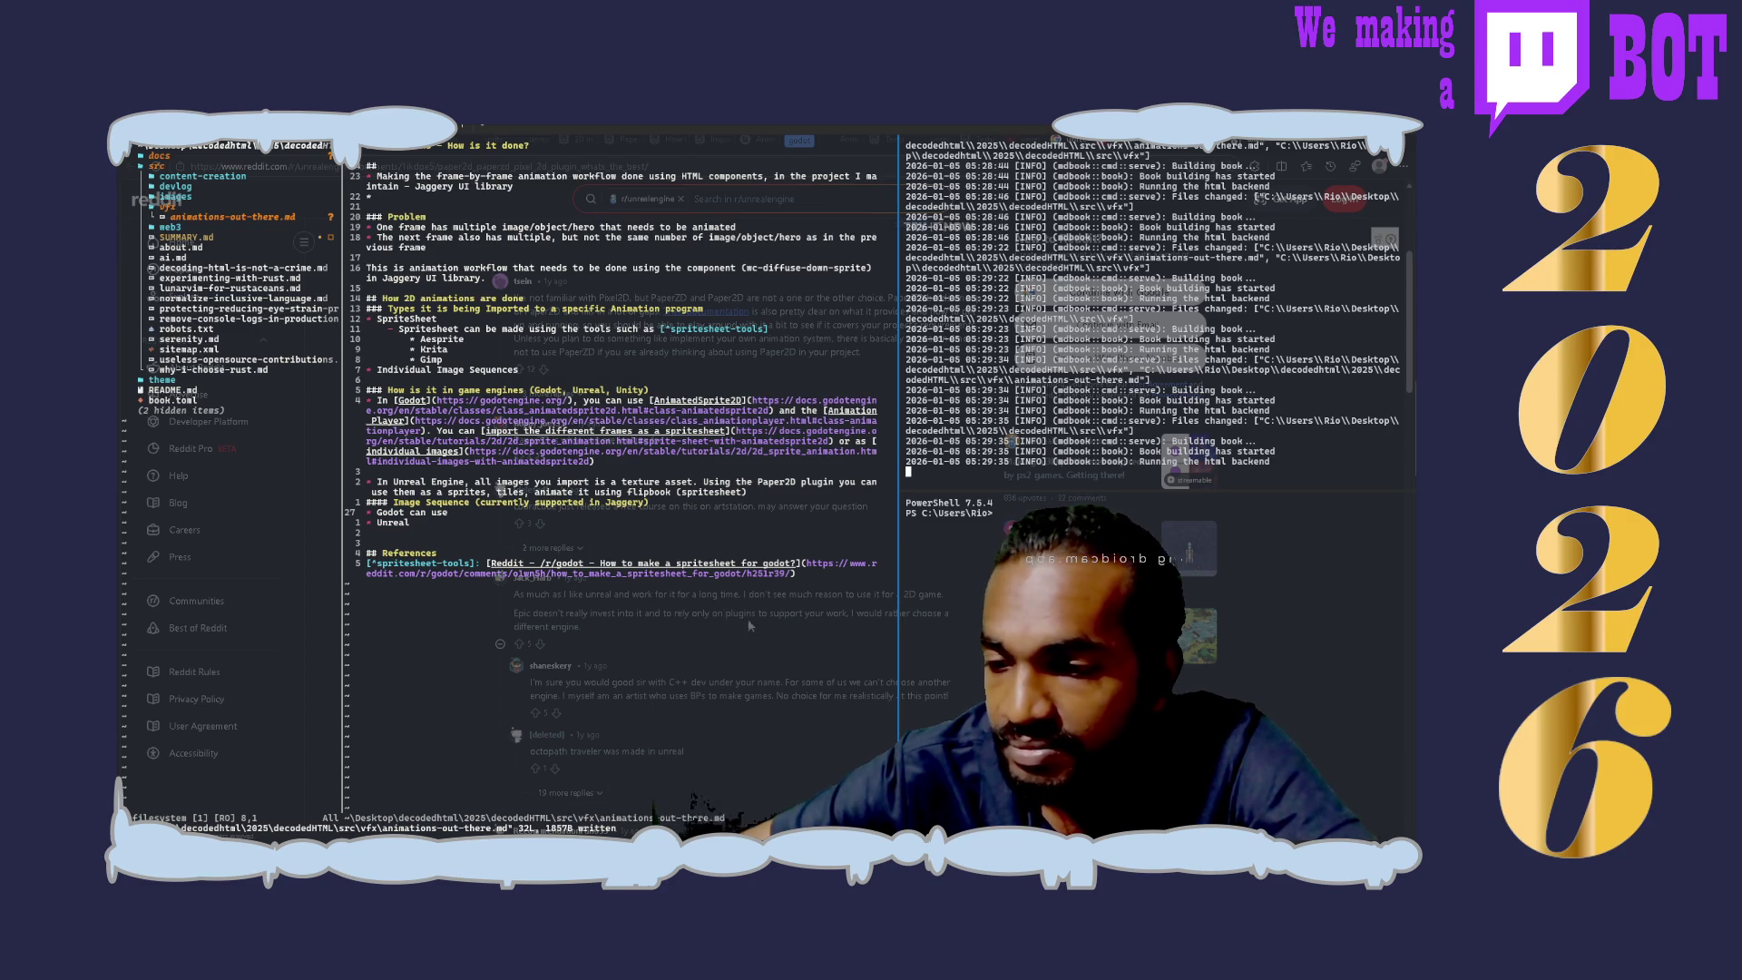
{"action": "scroll", "coordinate": [610, 631], "scroll_direction": "down", "scroll_amount": 3}
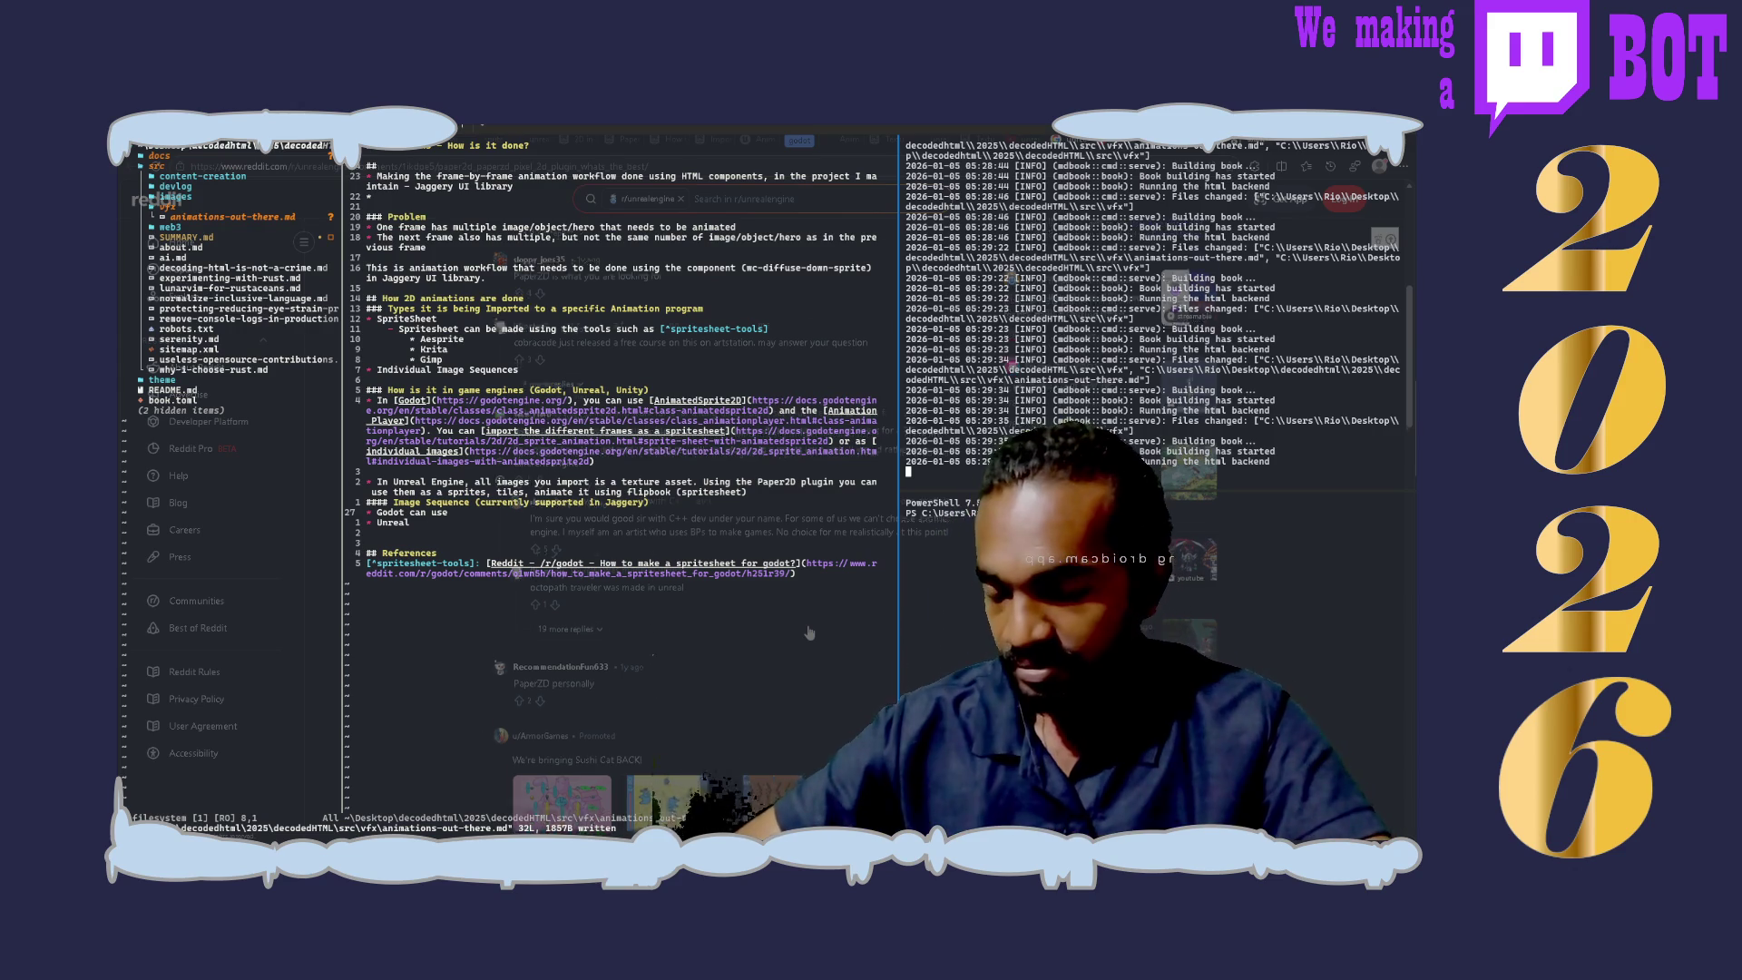
{"action": "scroll", "coordinate": [808, 632], "scroll_direction": "down", "scroll_amount": 2}
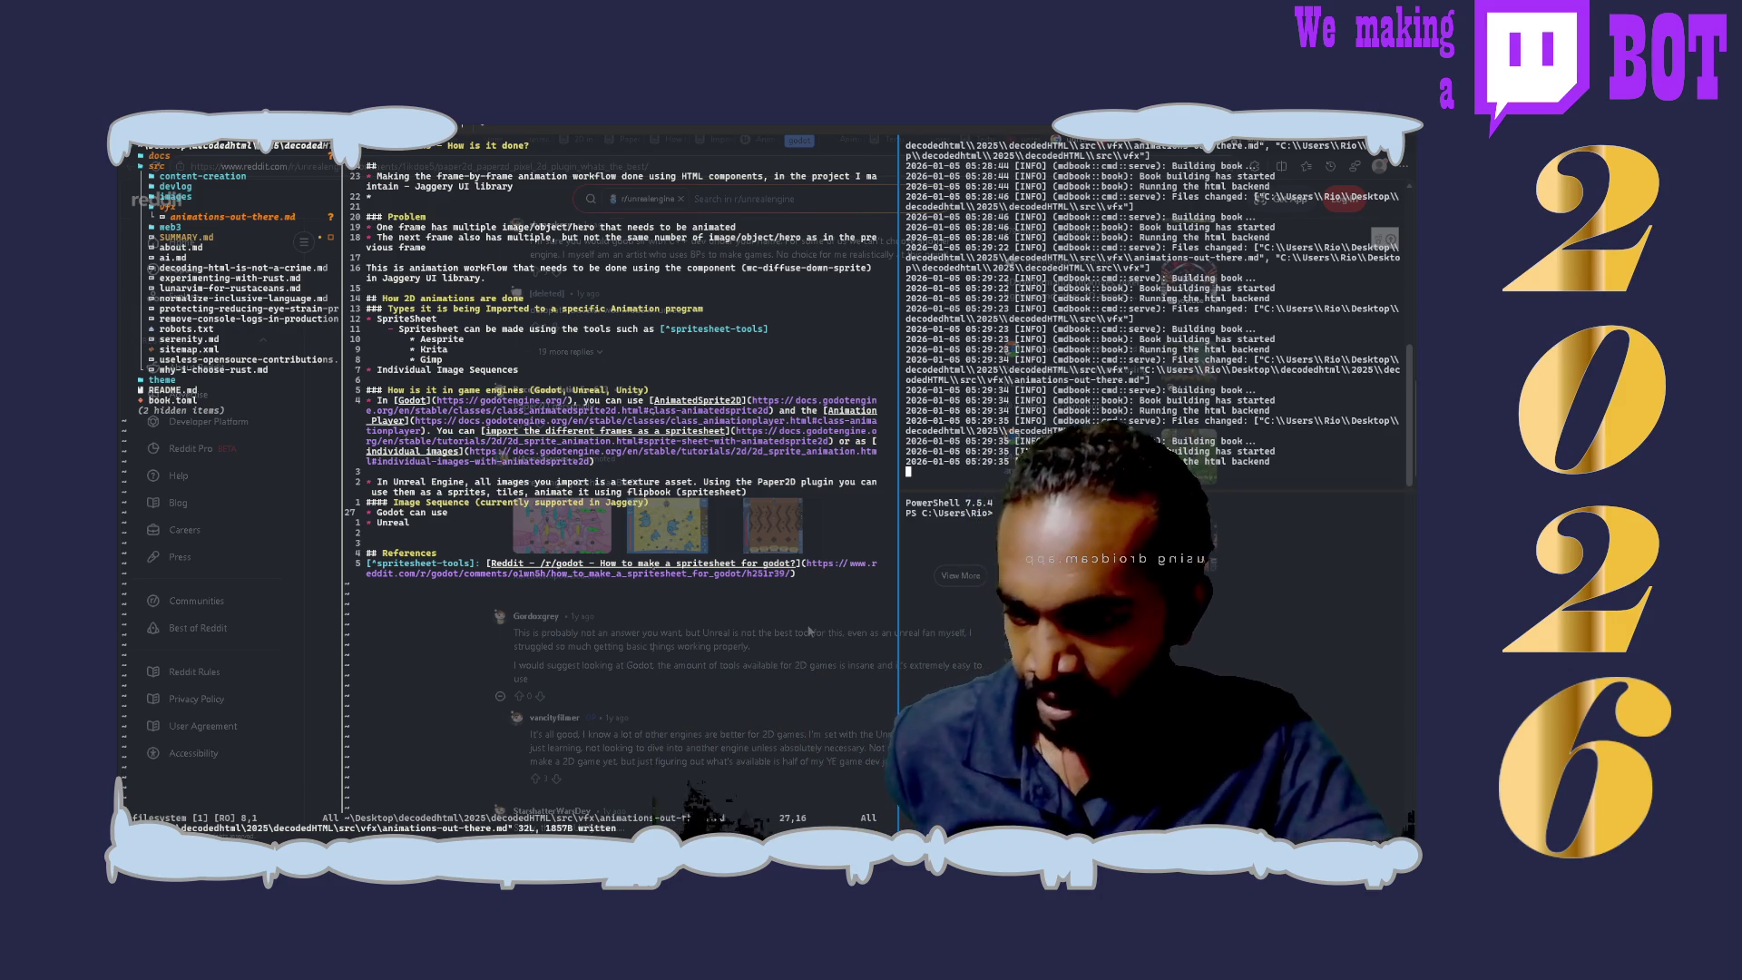
{"action": "scroll", "coordinate": [808, 629], "scroll_direction": "down", "scroll_amount": 1}
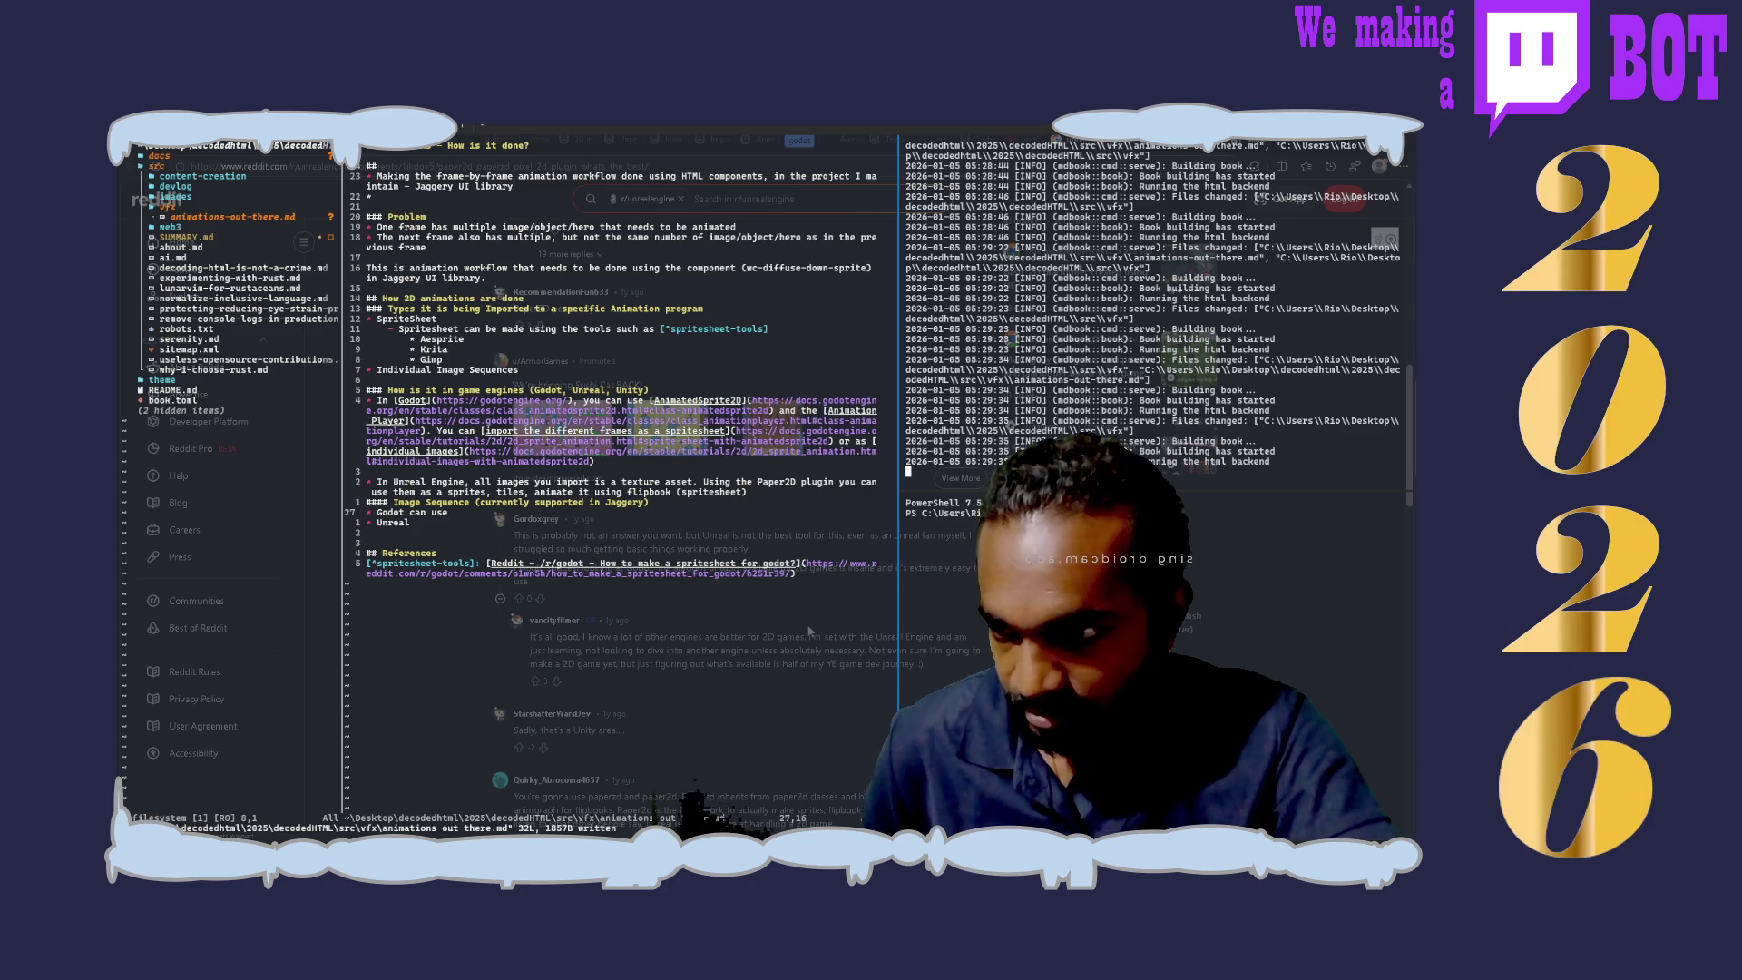
{"action": "scroll", "coordinate": [810, 630], "scroll_direction": "down", "scroll_amount": 1}
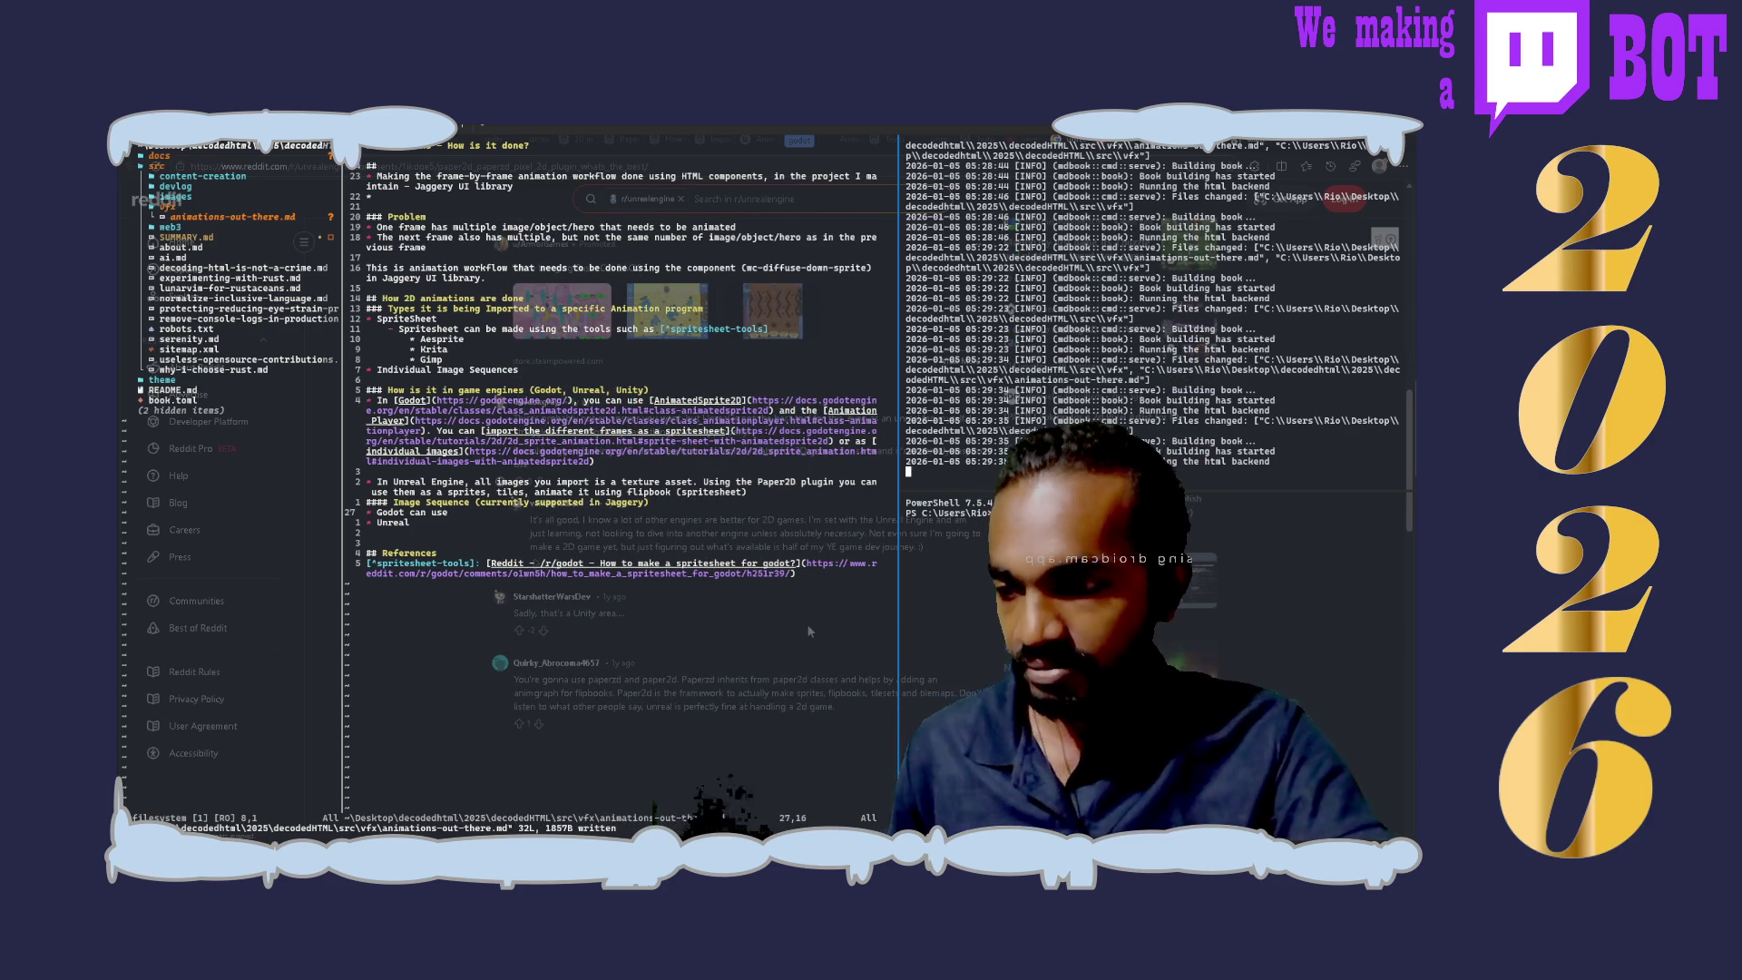
{"action": "scroll", "coordinate": [808, 630], "scroll_direction": "down", "scroll_amount": 1}
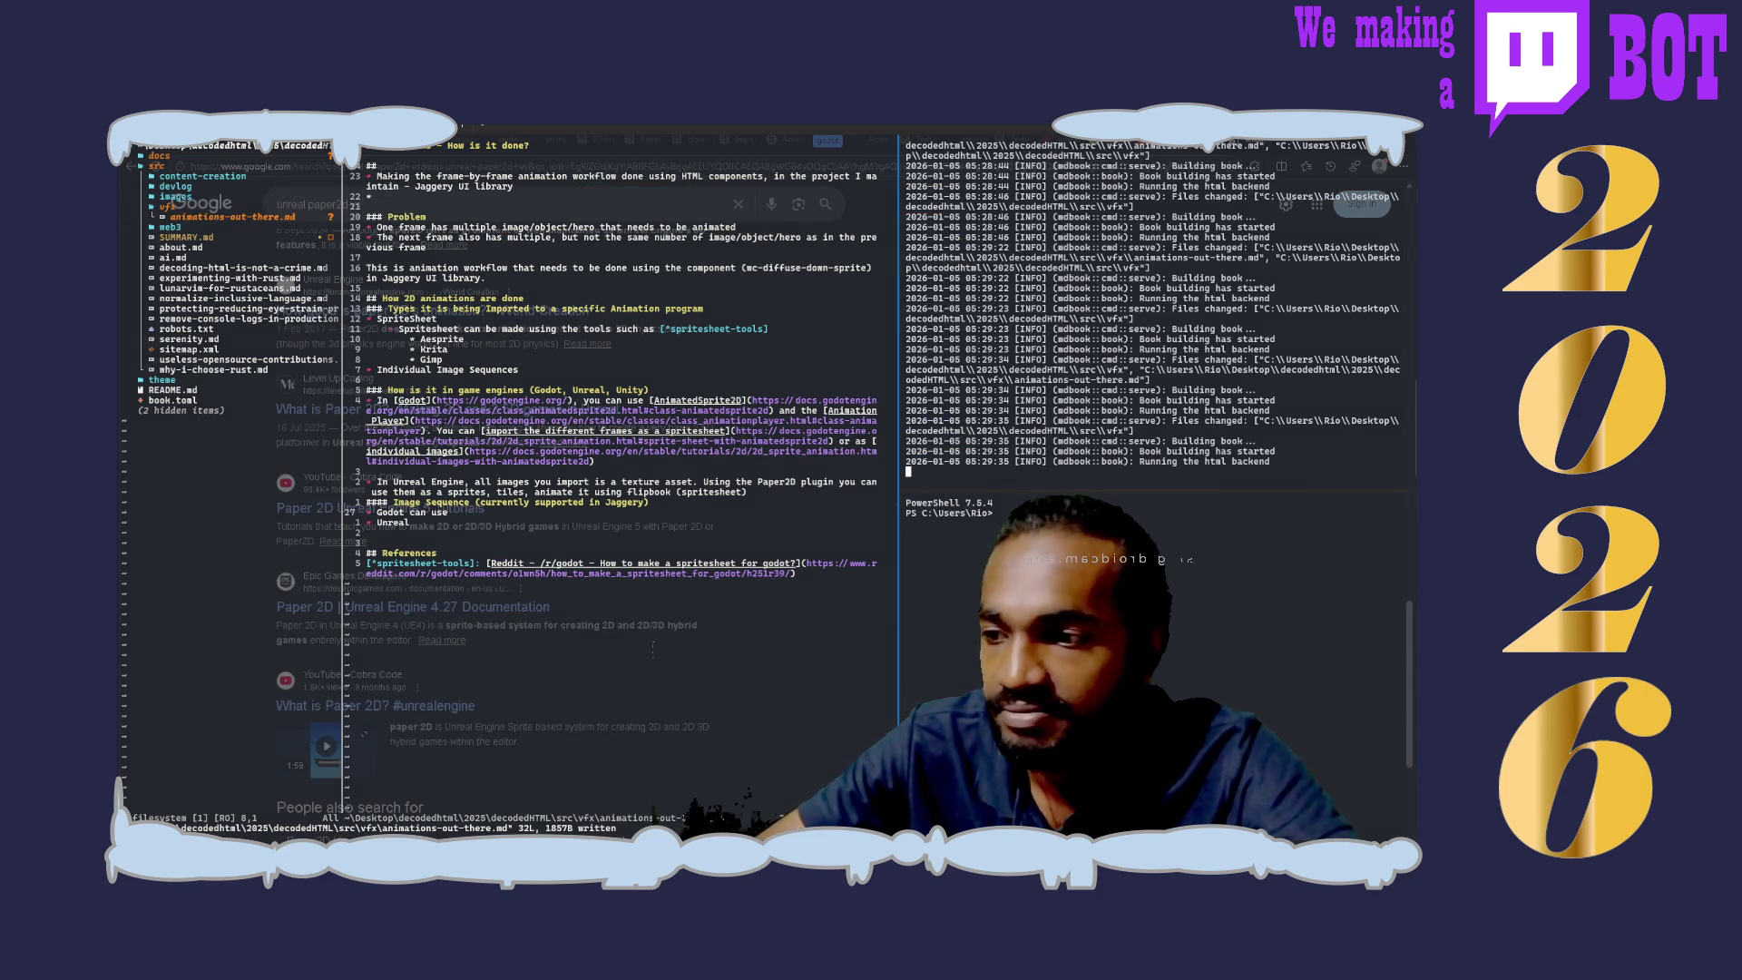
{"action": "scroll", "coordinate": [544, 544], "scroll_direction": "down", "scroll_amount": 3}
{"action": "scroll", "coordinate": [546, 544], "scroll_direction": "down", "scroll_amount": 3}
{"action": "scroll", "coordinate": [544, 544], "scroll_direction": "down", "scroll_amount": 3}
{"action": "scroll", "coordinate": [544, 545], "scroll_direction": "down", "scroll_amount": 3}
{"action": "scroll", "coordinate": [546, 544], "scroll_direction": "down", "scroll_amount": 2}
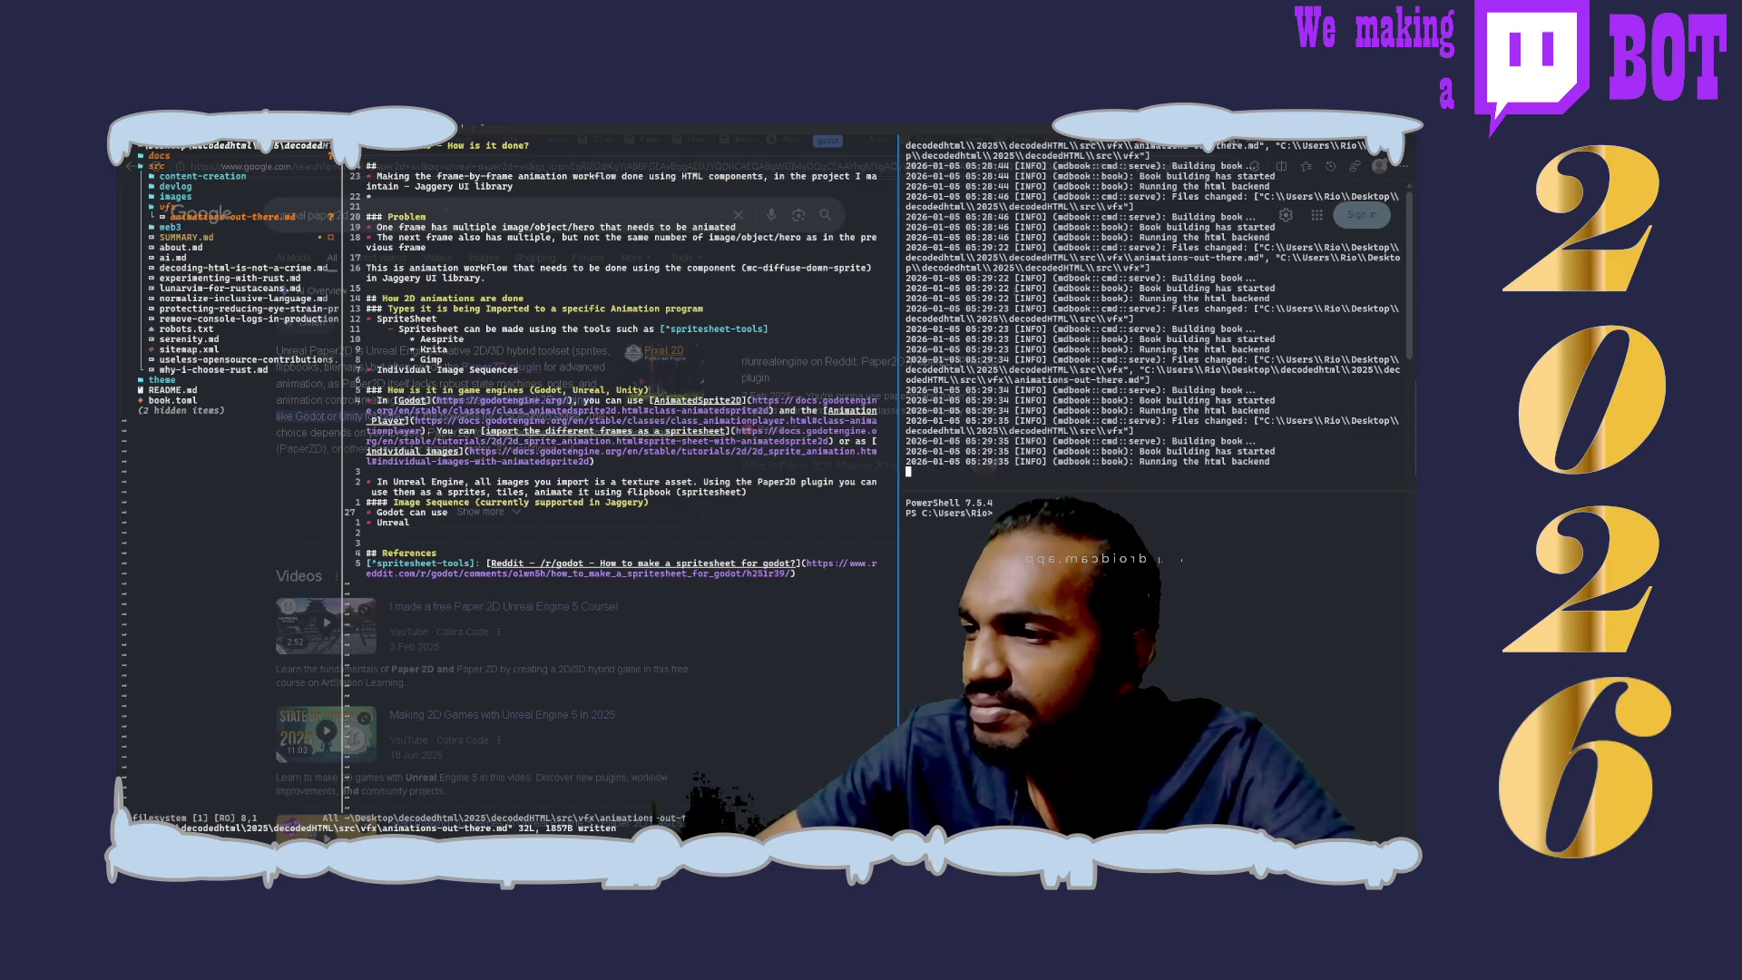
Step: Refine the Paper2D search, read the Reddit thread on Paper2D, then begin editing the query again
{"action": "left_click", "coordinate": [544, 213]}
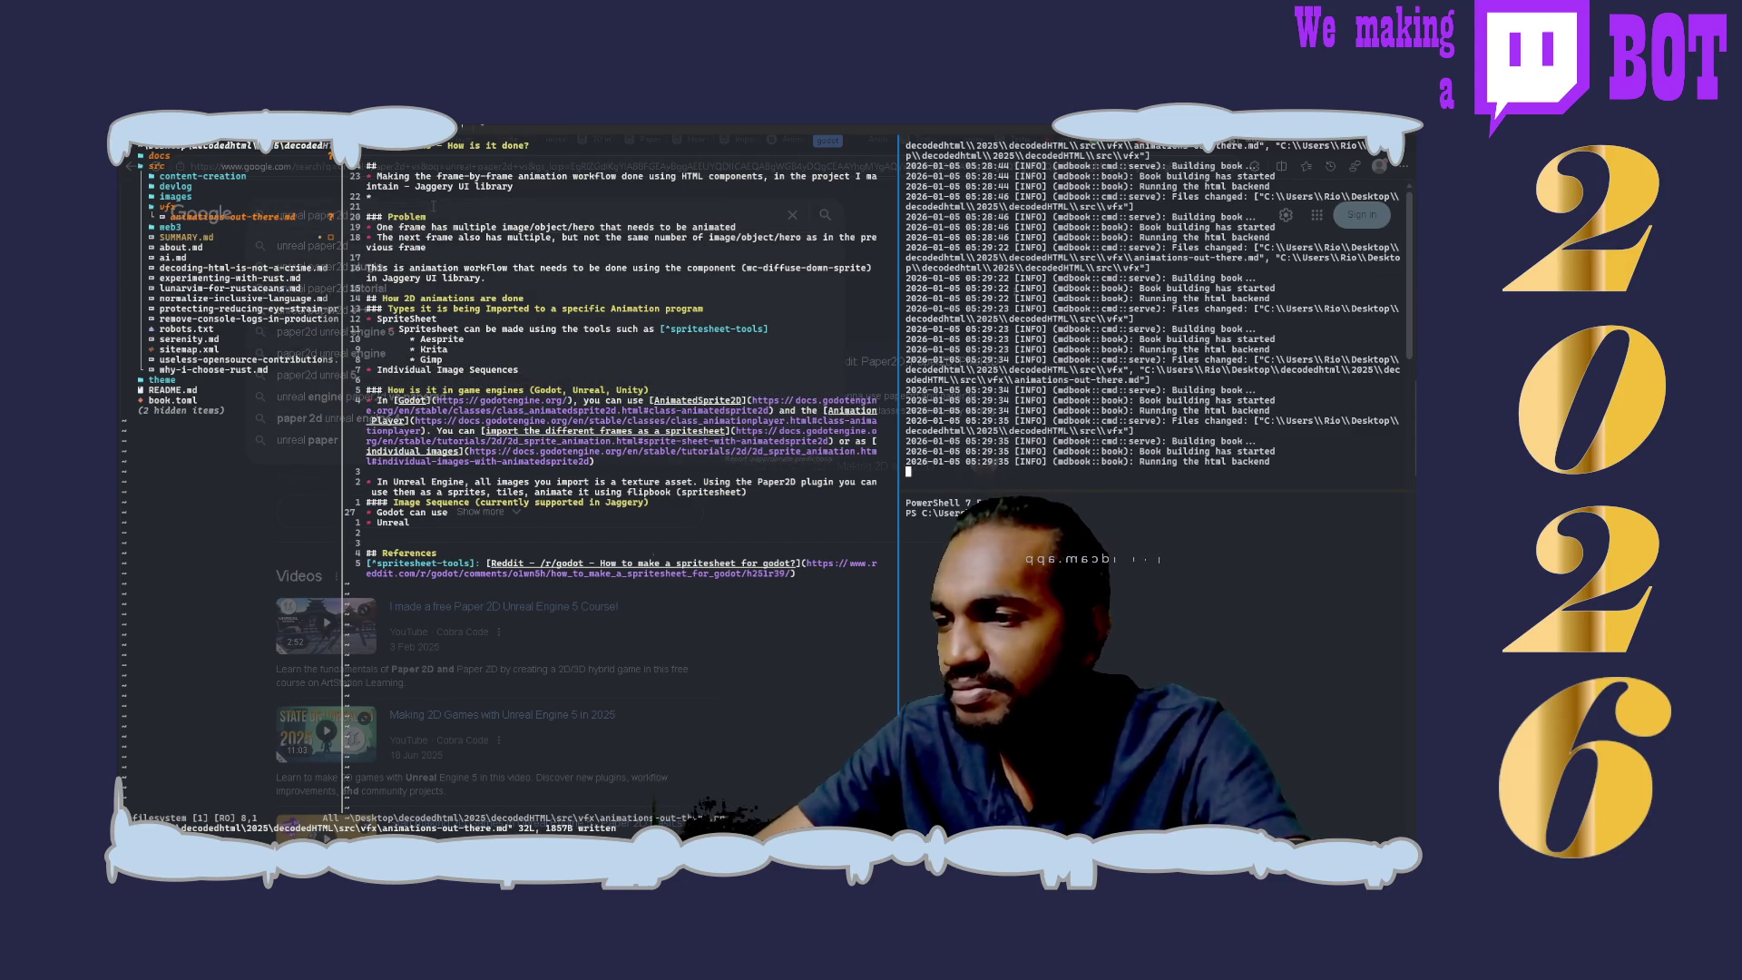
{"action": "left_click", "coordinate": [523, 252]}
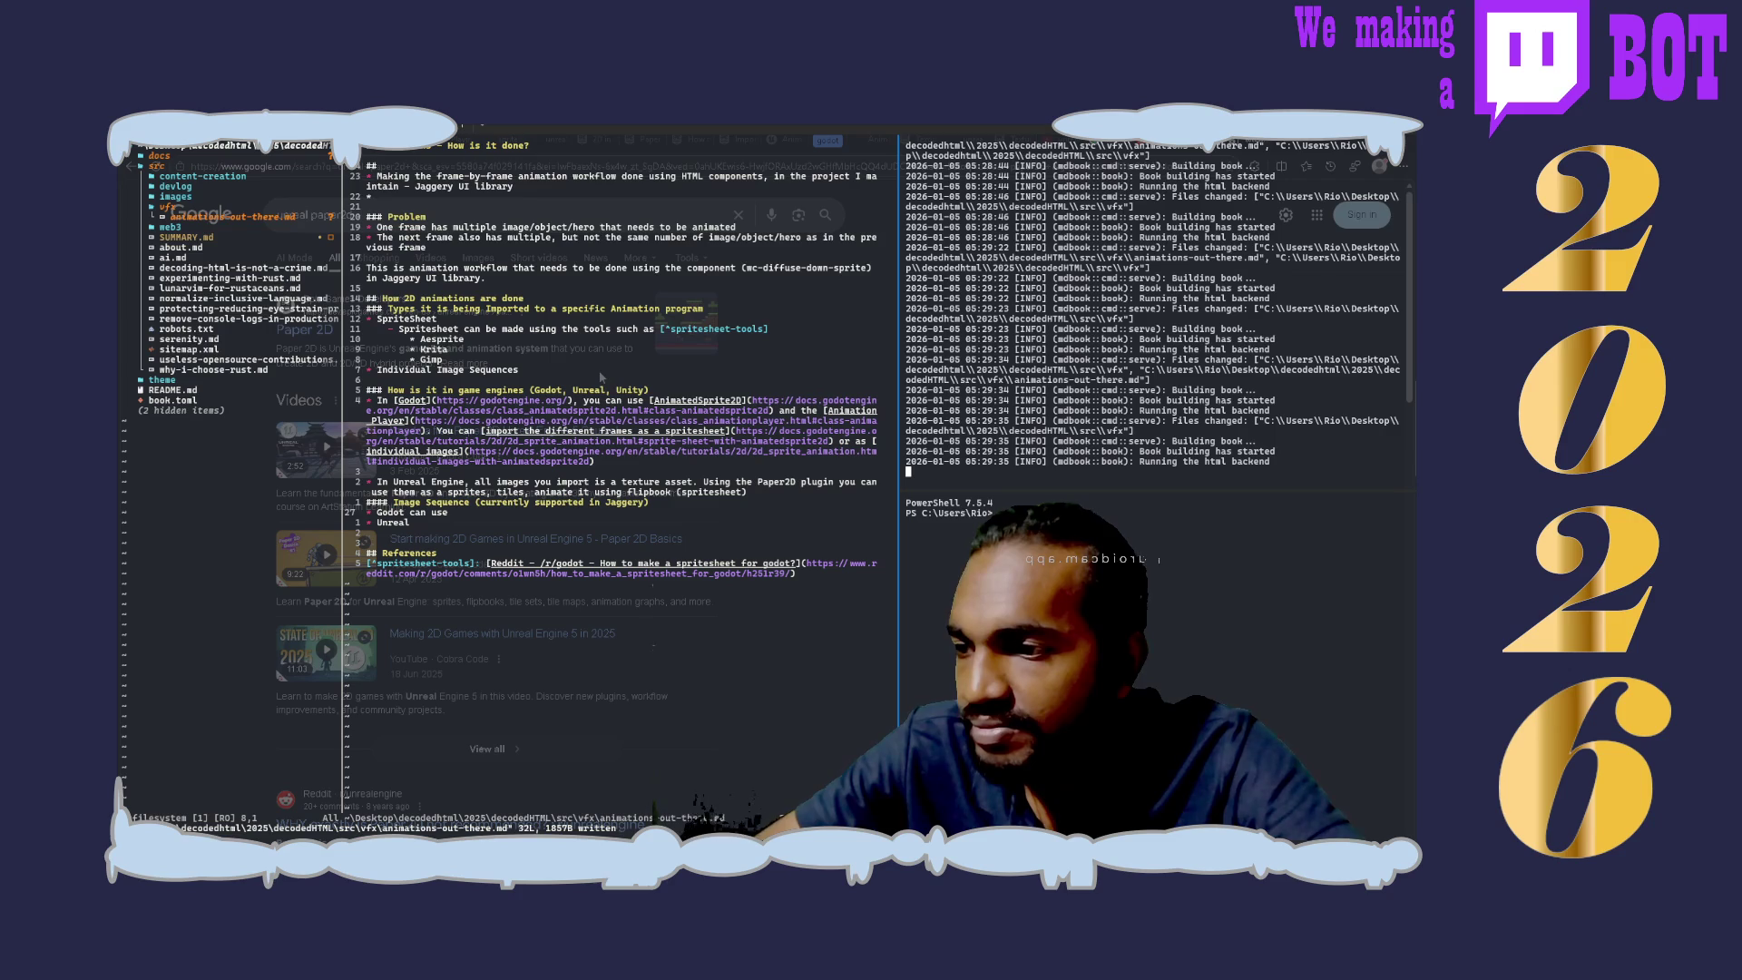
{"action": "scroll", "coordinate": [599, 370], "scroll_direction": "down", "scroll_amount": 3}
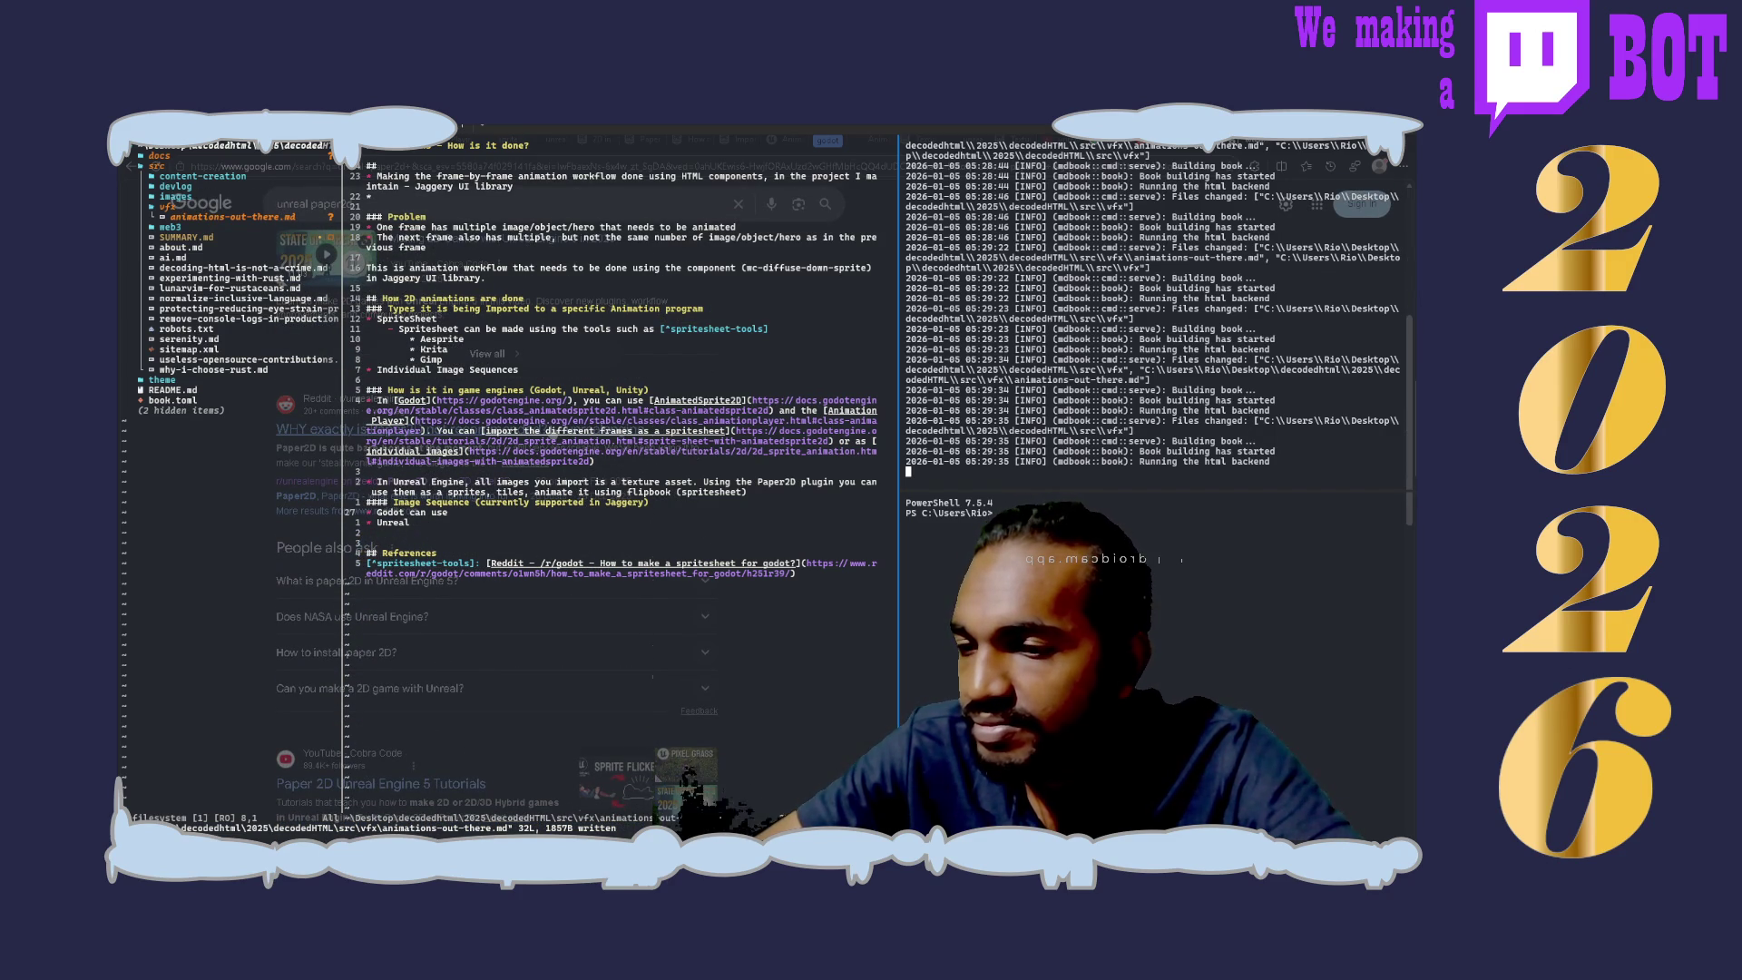
{"action": "scroll", "coordinate": [782, 498], "scroll_direction": "down", "scroll_amount": 3}
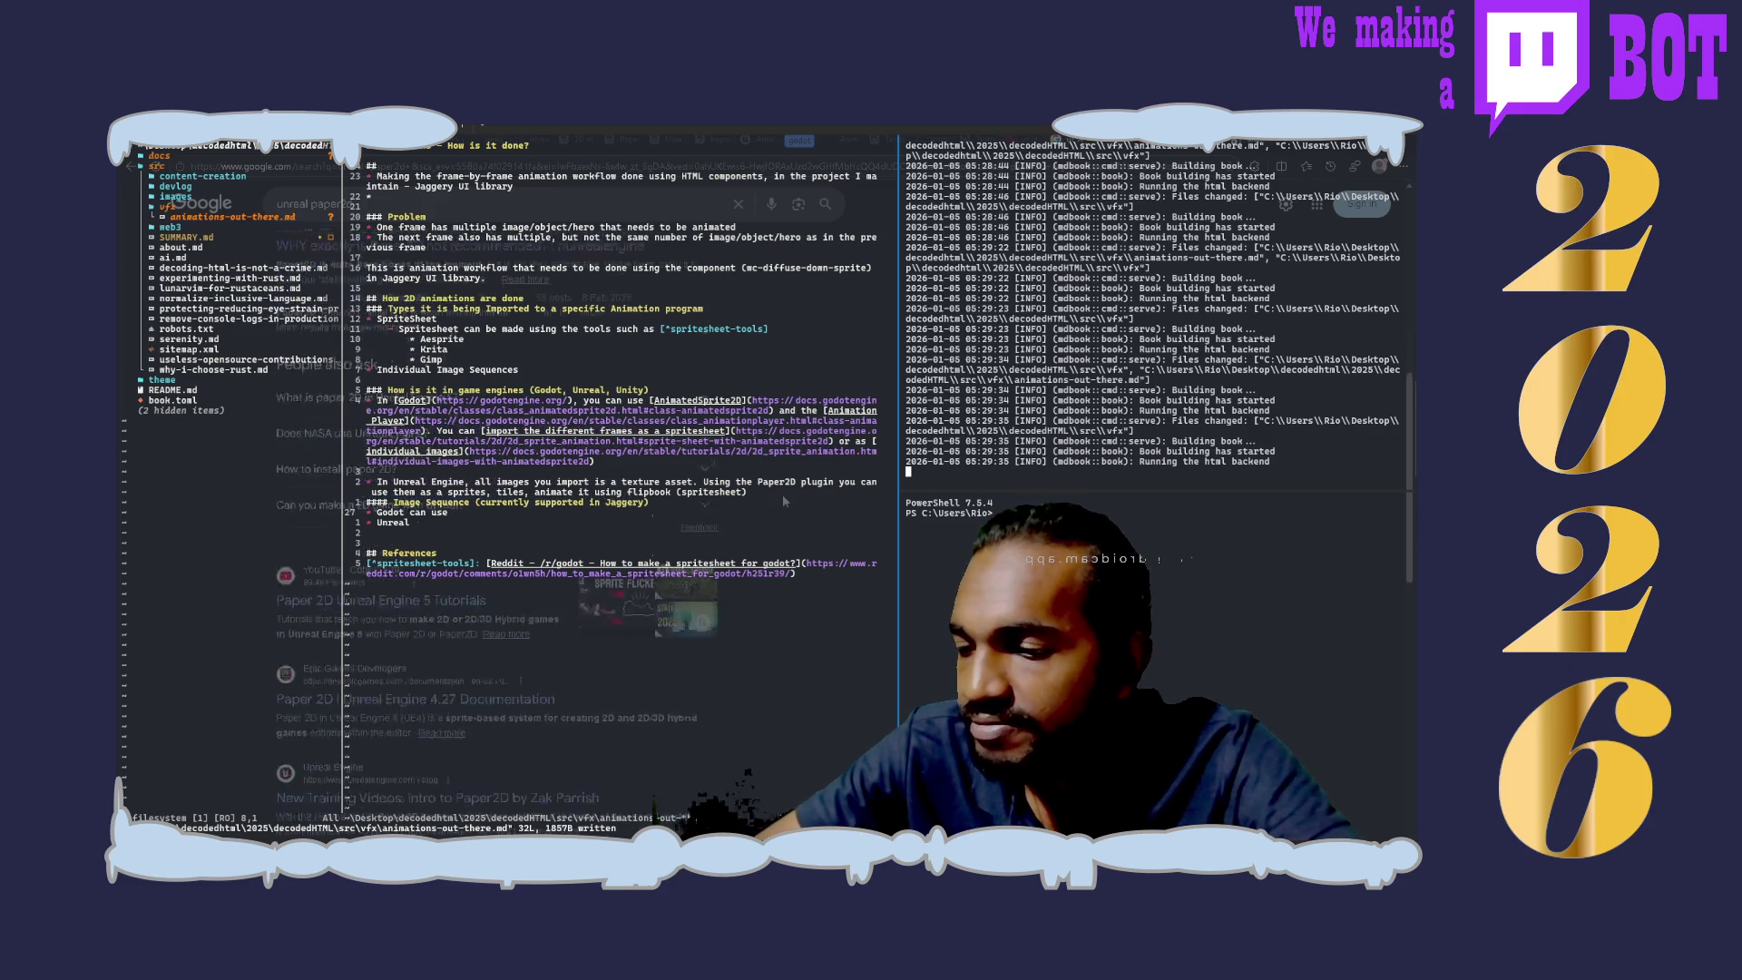
{"action": "left_click", "coordinate": [782, 495]}
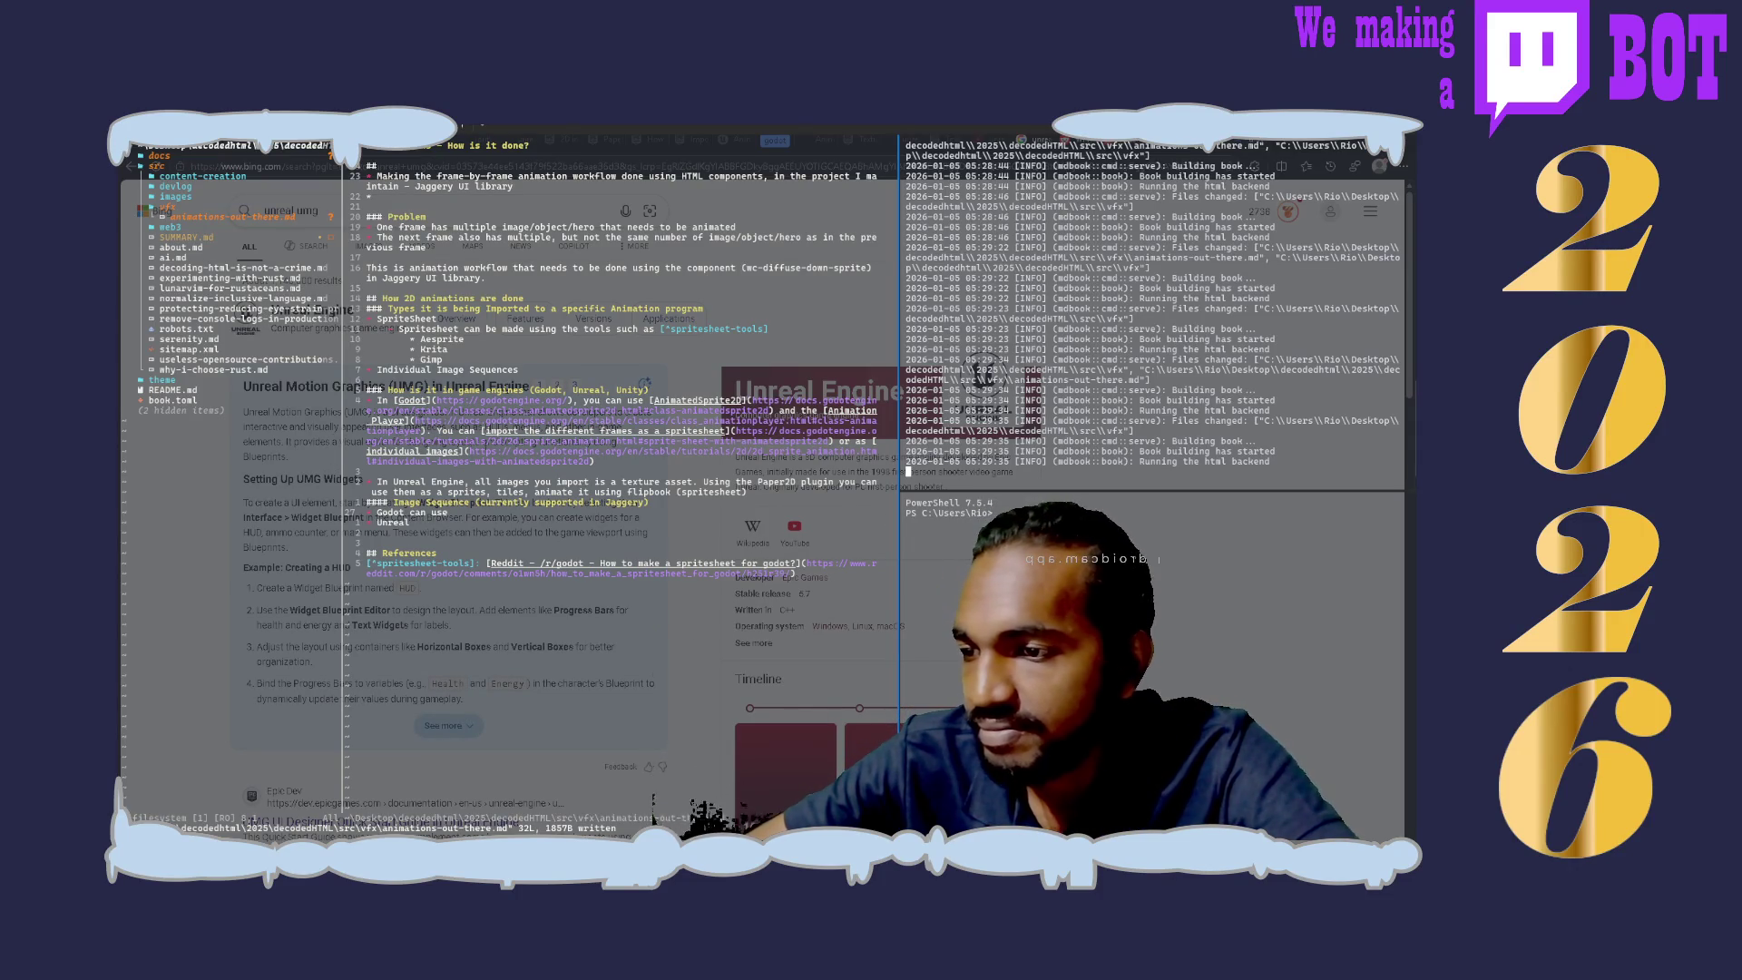
{"action": "scroll", "coordinate": [544, 517], "scroll_direction": "down", "scroll_amount": 3}
{"action": "scroll", "coordinate": [544, 517], "scroll_direction": "down", "scroll_amount": 2}
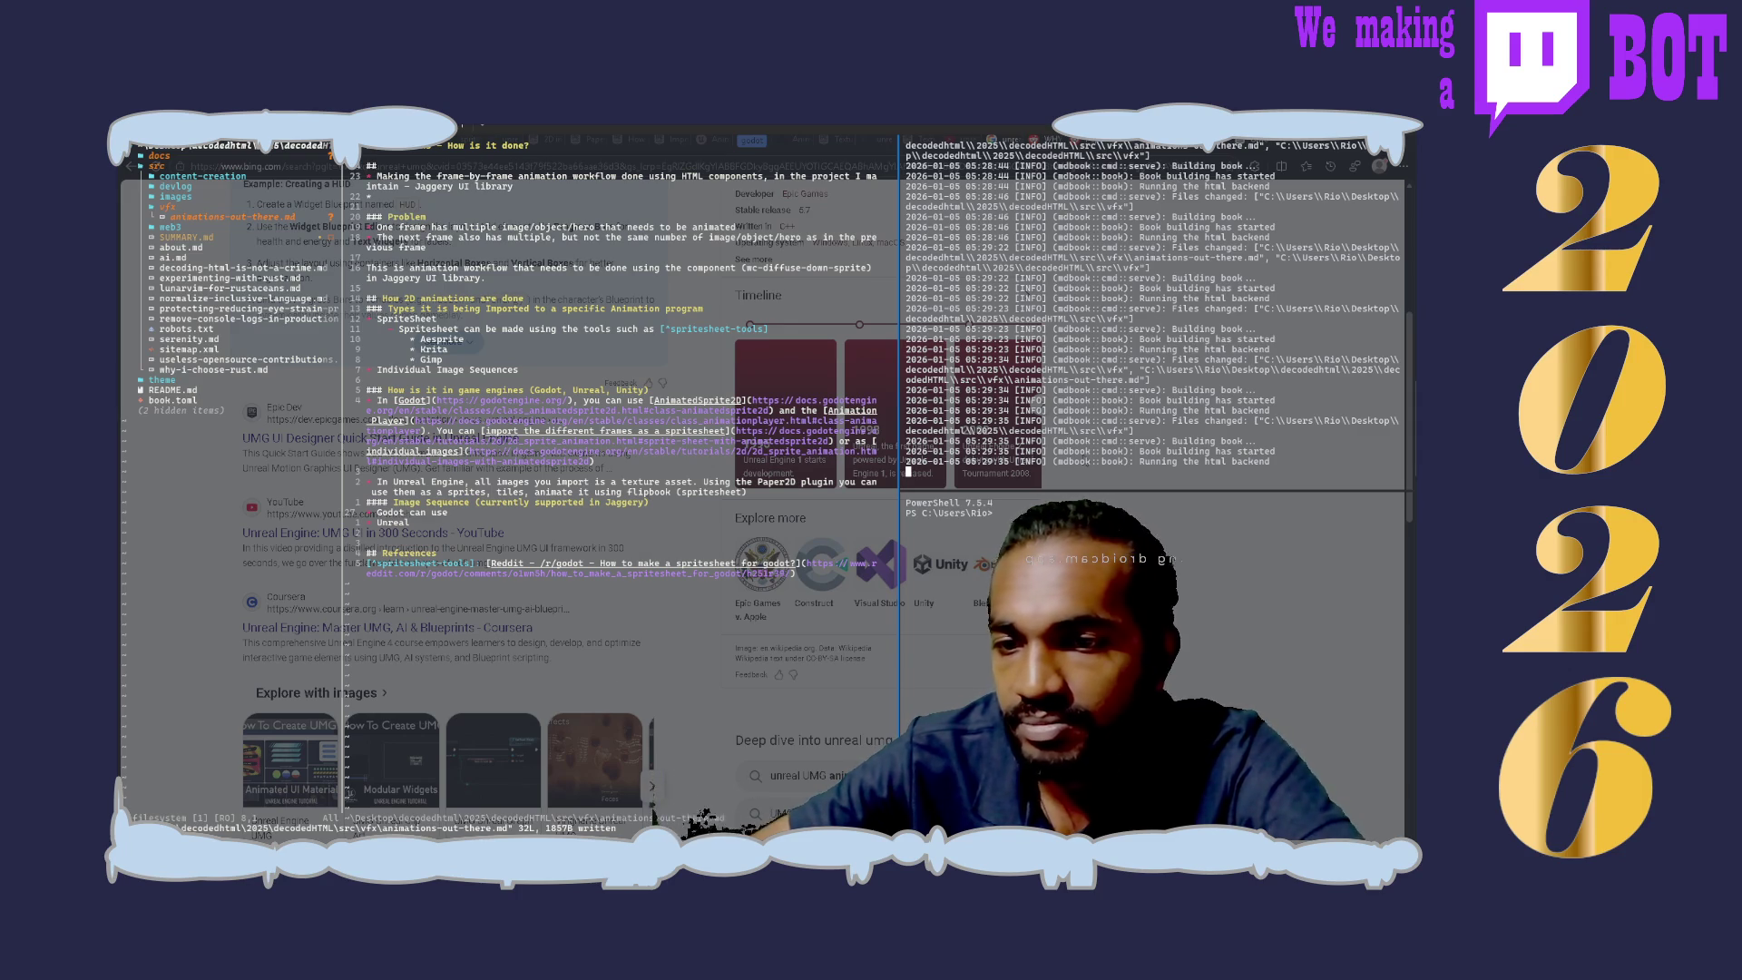
{"action": "scroll", "coordinate": [544, 490], "scroll_direction": "up", "scroll_amount": 5}
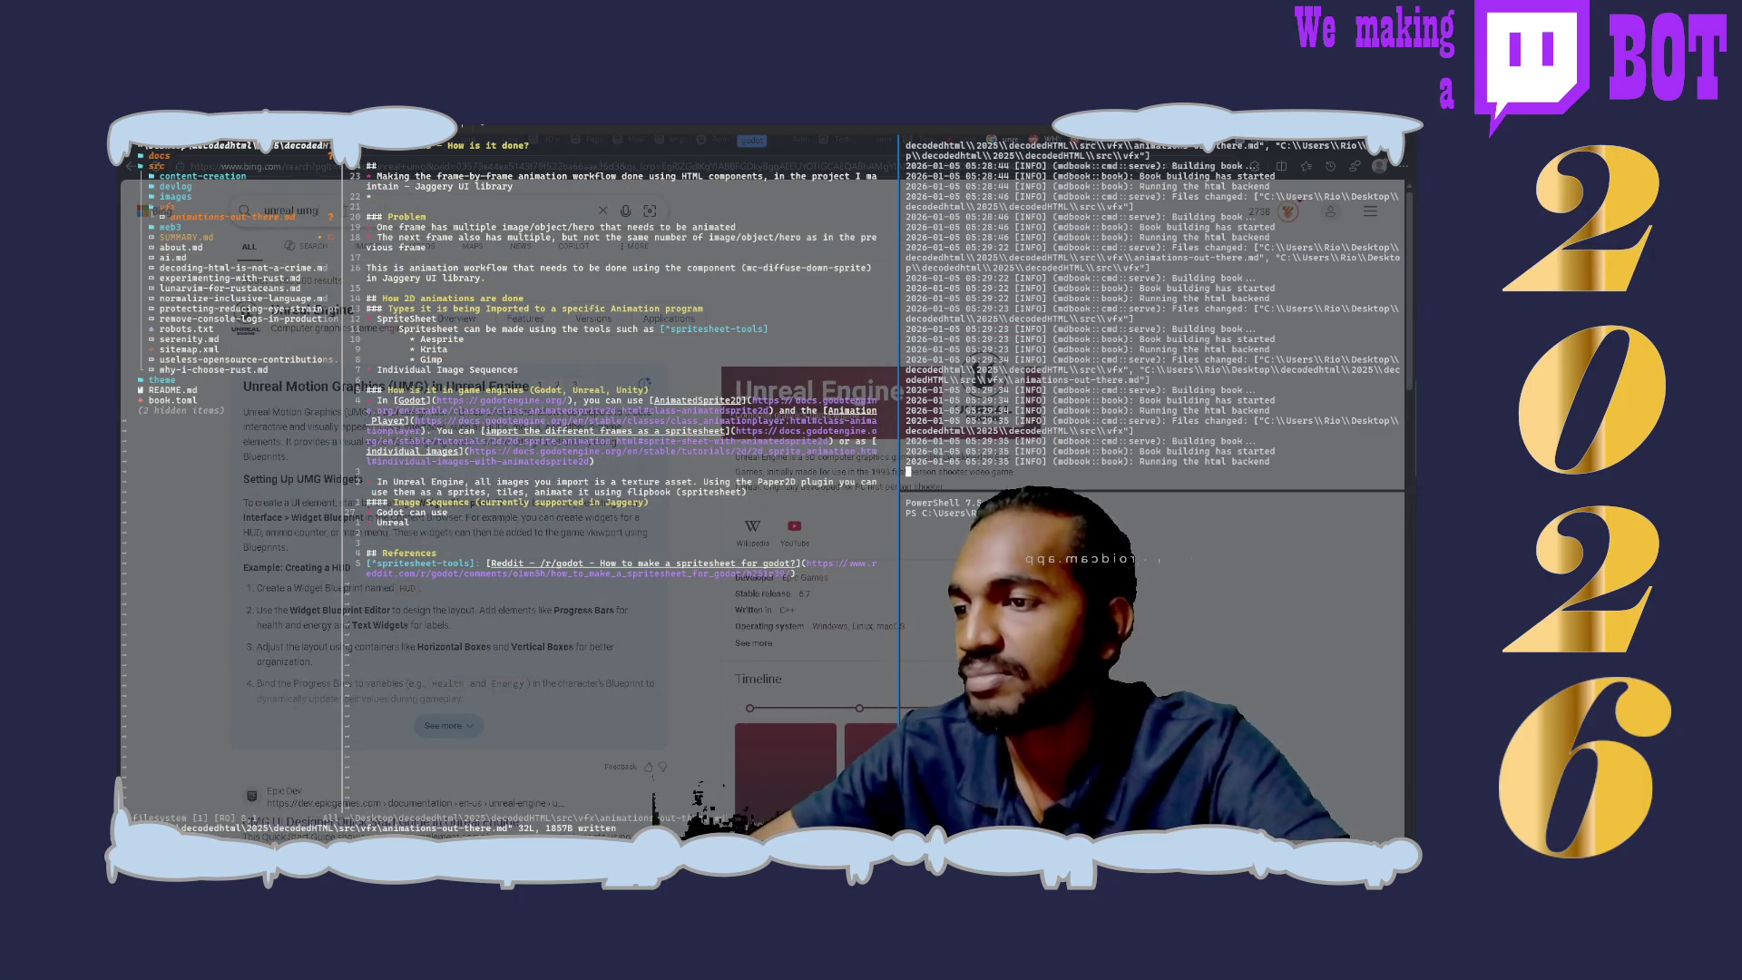
{"action": "key", "text": "BackSpace"}
{"action": "key", "text": "BackSpace"}
{"action": "key", "text": "BackSpace"}
{"action": "type", "text": "m"}
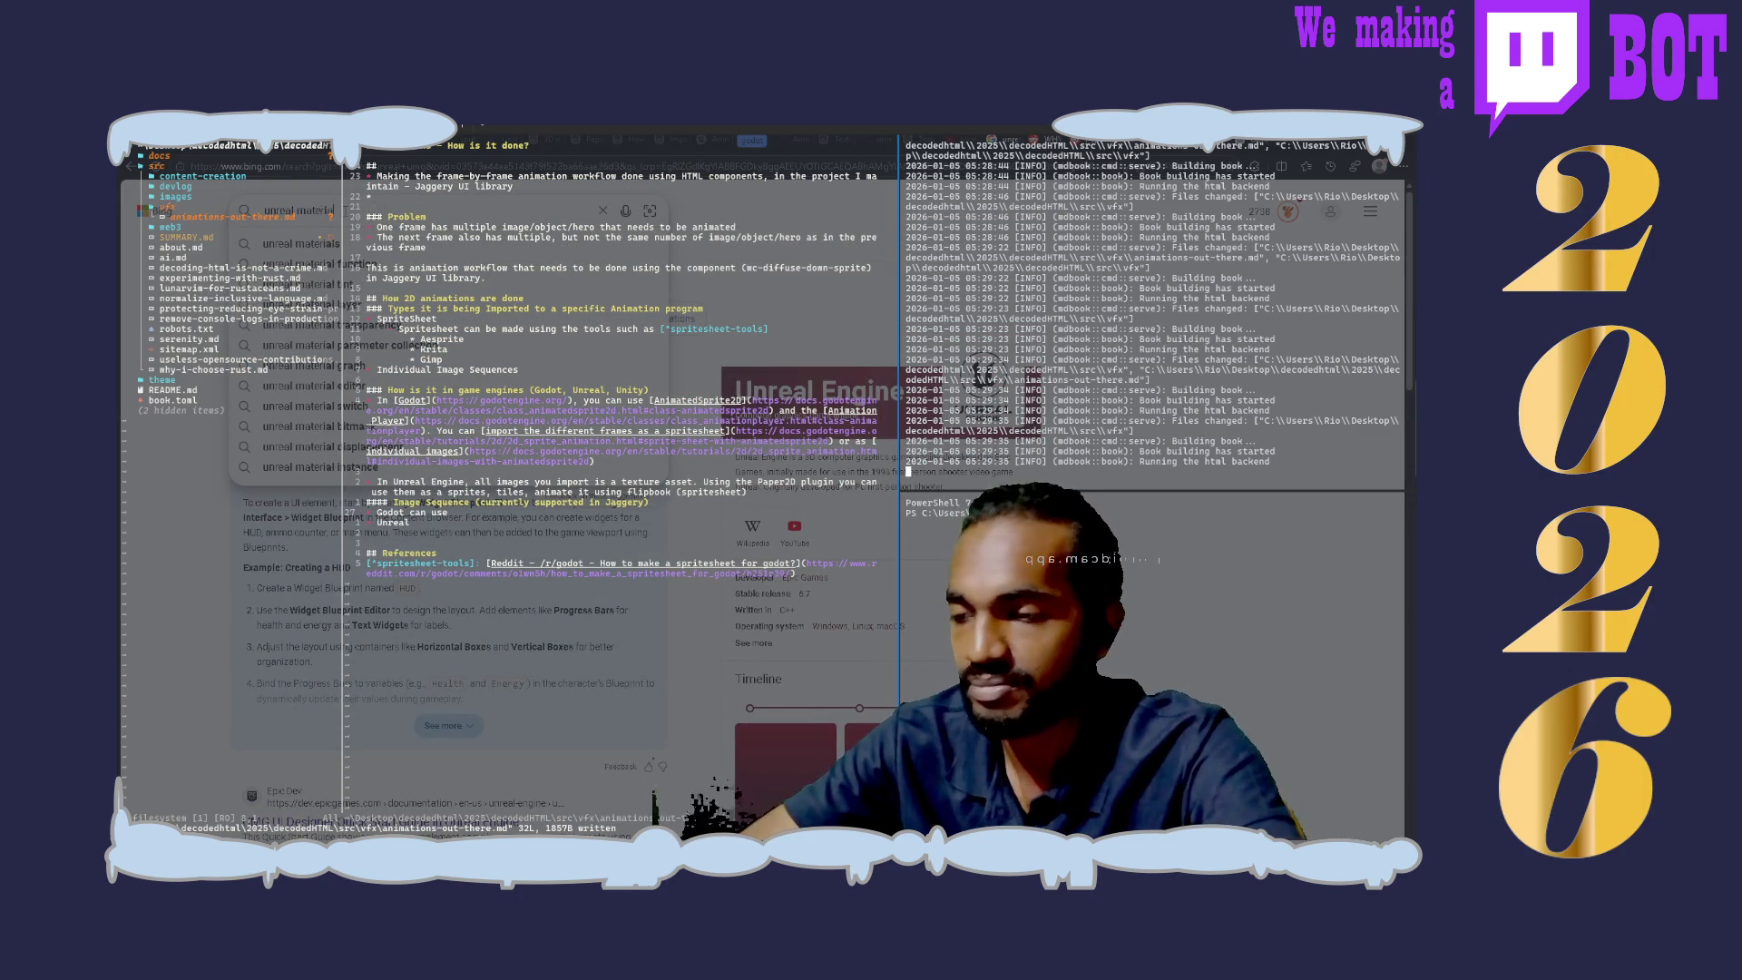
{"action": "type", "text": "otion graphics"}
Step: Run the Bing search for 'unreal material'
{"action": "key", "text": "Return"}
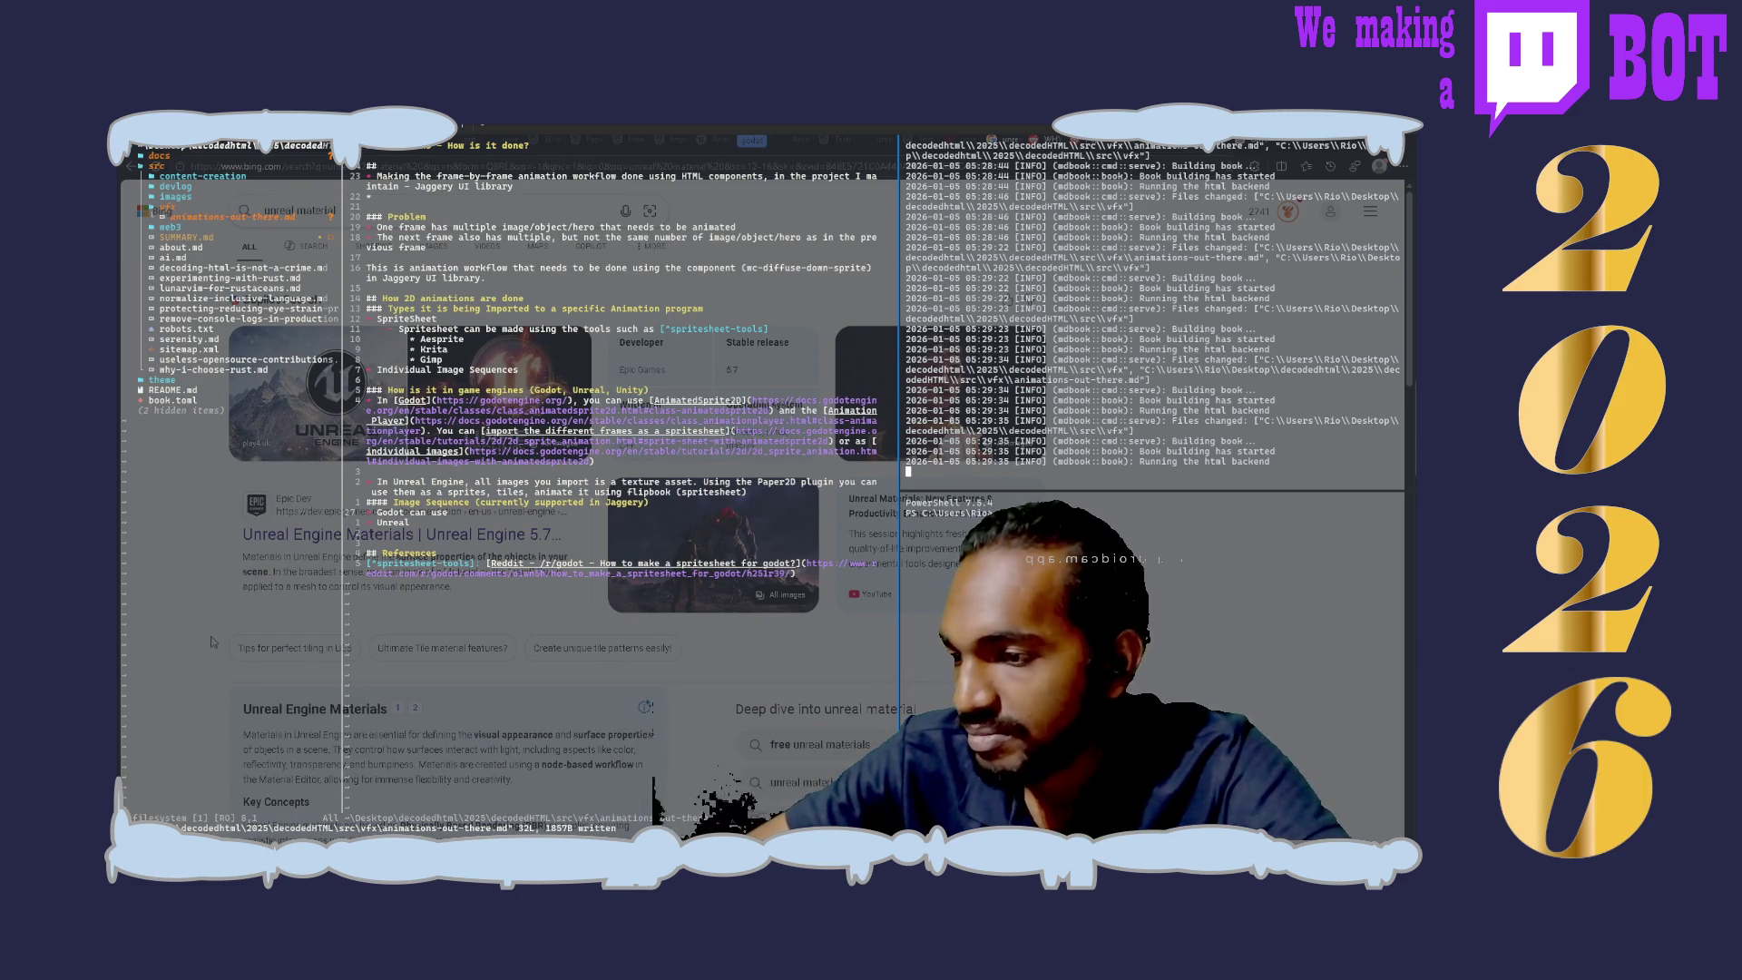
{"action": "scroll", "coordinate": [211, 641], "scroll_direction": "down", "scroll_amount": 3}
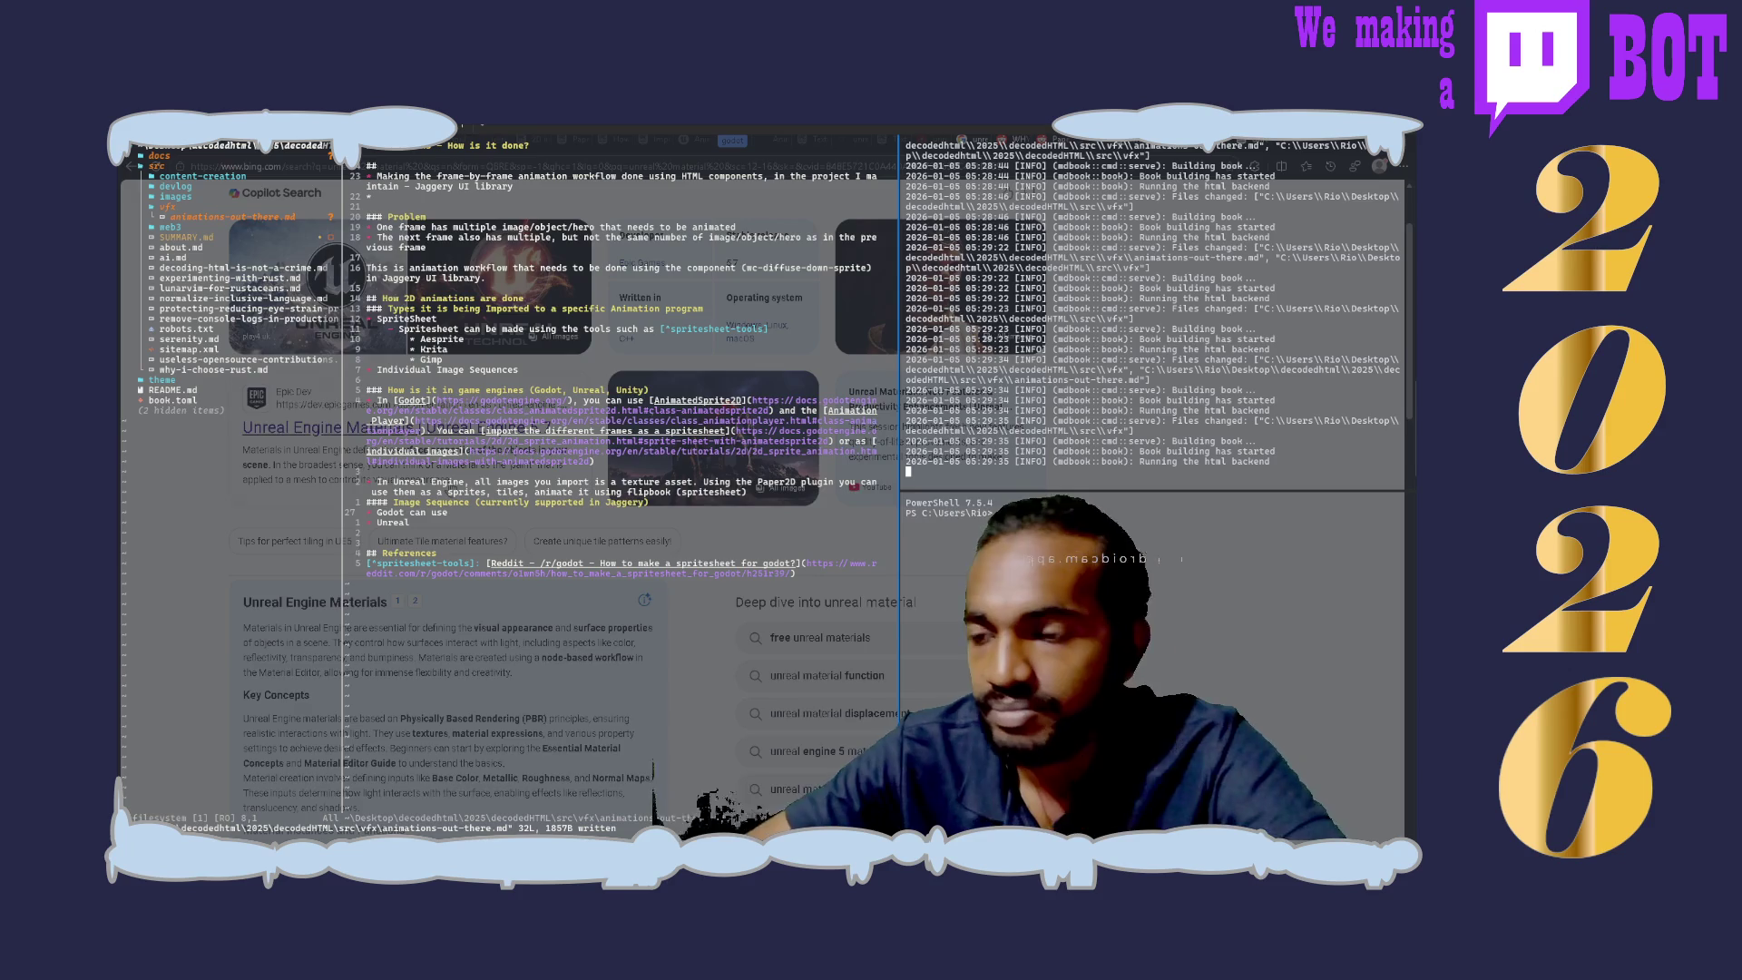
{"action": "scroll", "coordinate": [449, 546], "scroll_direction": "up", "scroll_amount": 2}
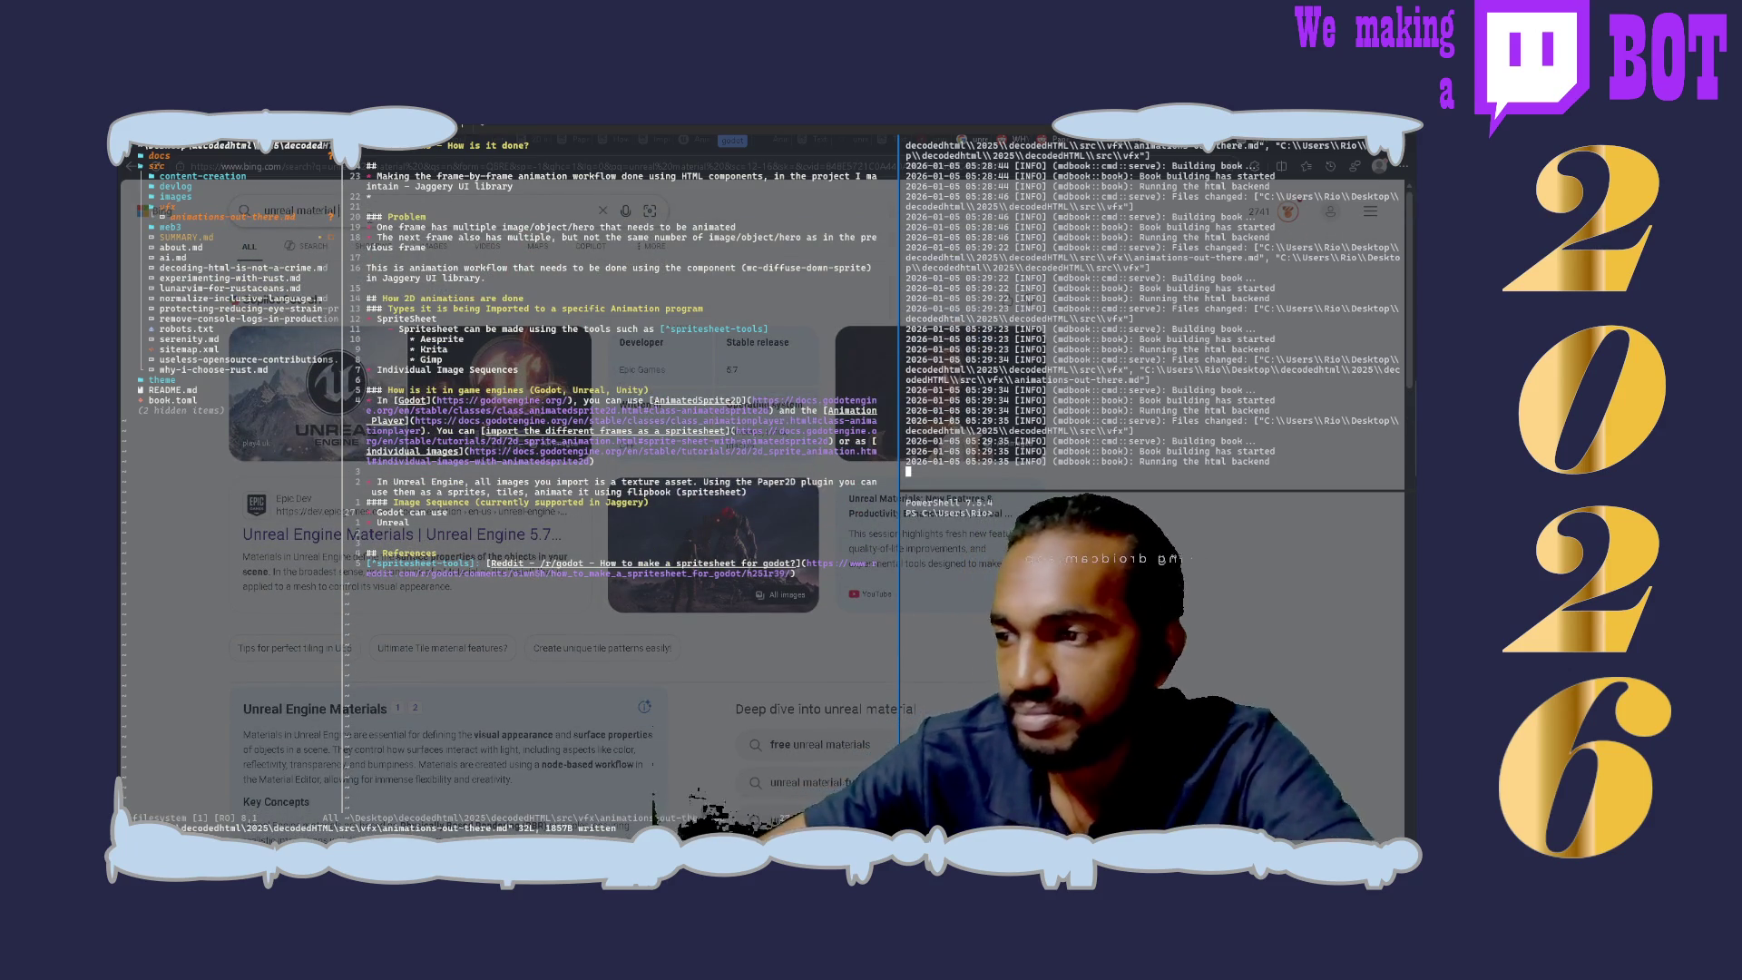
Step: Search Bing for Unreal timelines, then Unreal sequencer, and go to the UMG UI Designer Quick Start Guide
{"action": "key", "text": "BackSpace"}
{"action": "key", "text": "BackSpace"}
{"action": "key", "text": "BackSpace"}
{"action": "type", "text": "flipbook"}
{"action": "key", "text": "Return"}
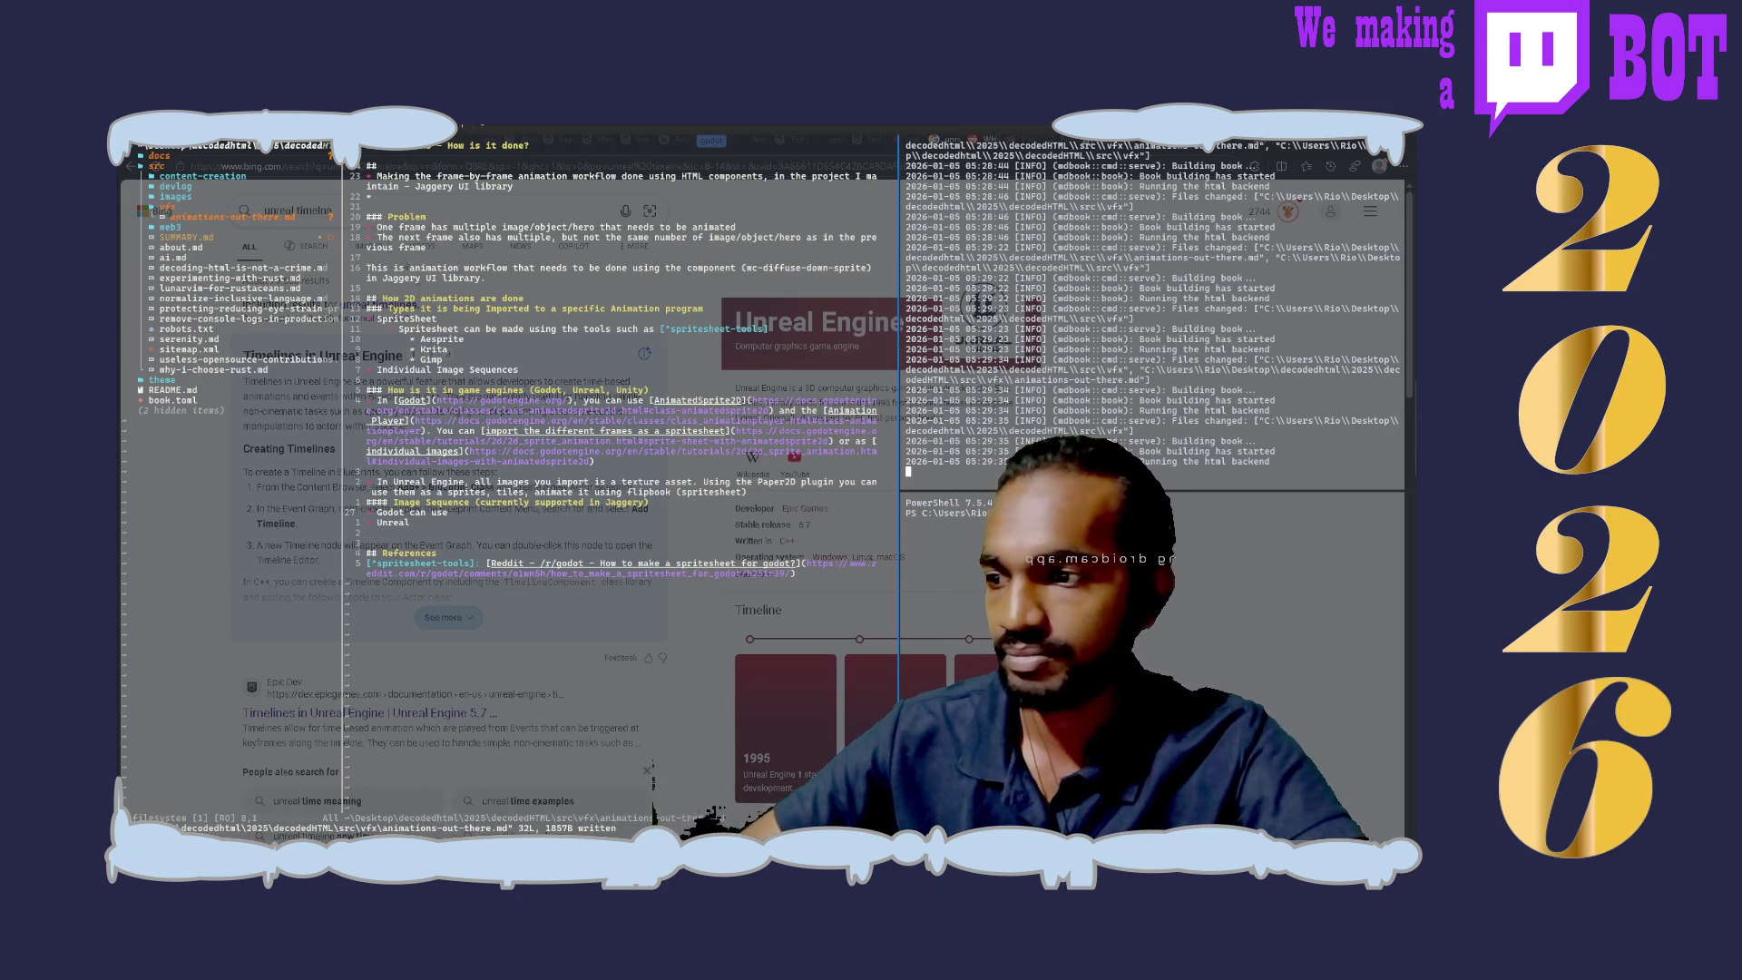
{"action": "key", "text": "BackSpace"}
{"action": "key", "text": "BackSpace"}
{"action": "key", "text": "BackSpace"}
{"action": "type", "text": "sequence"}
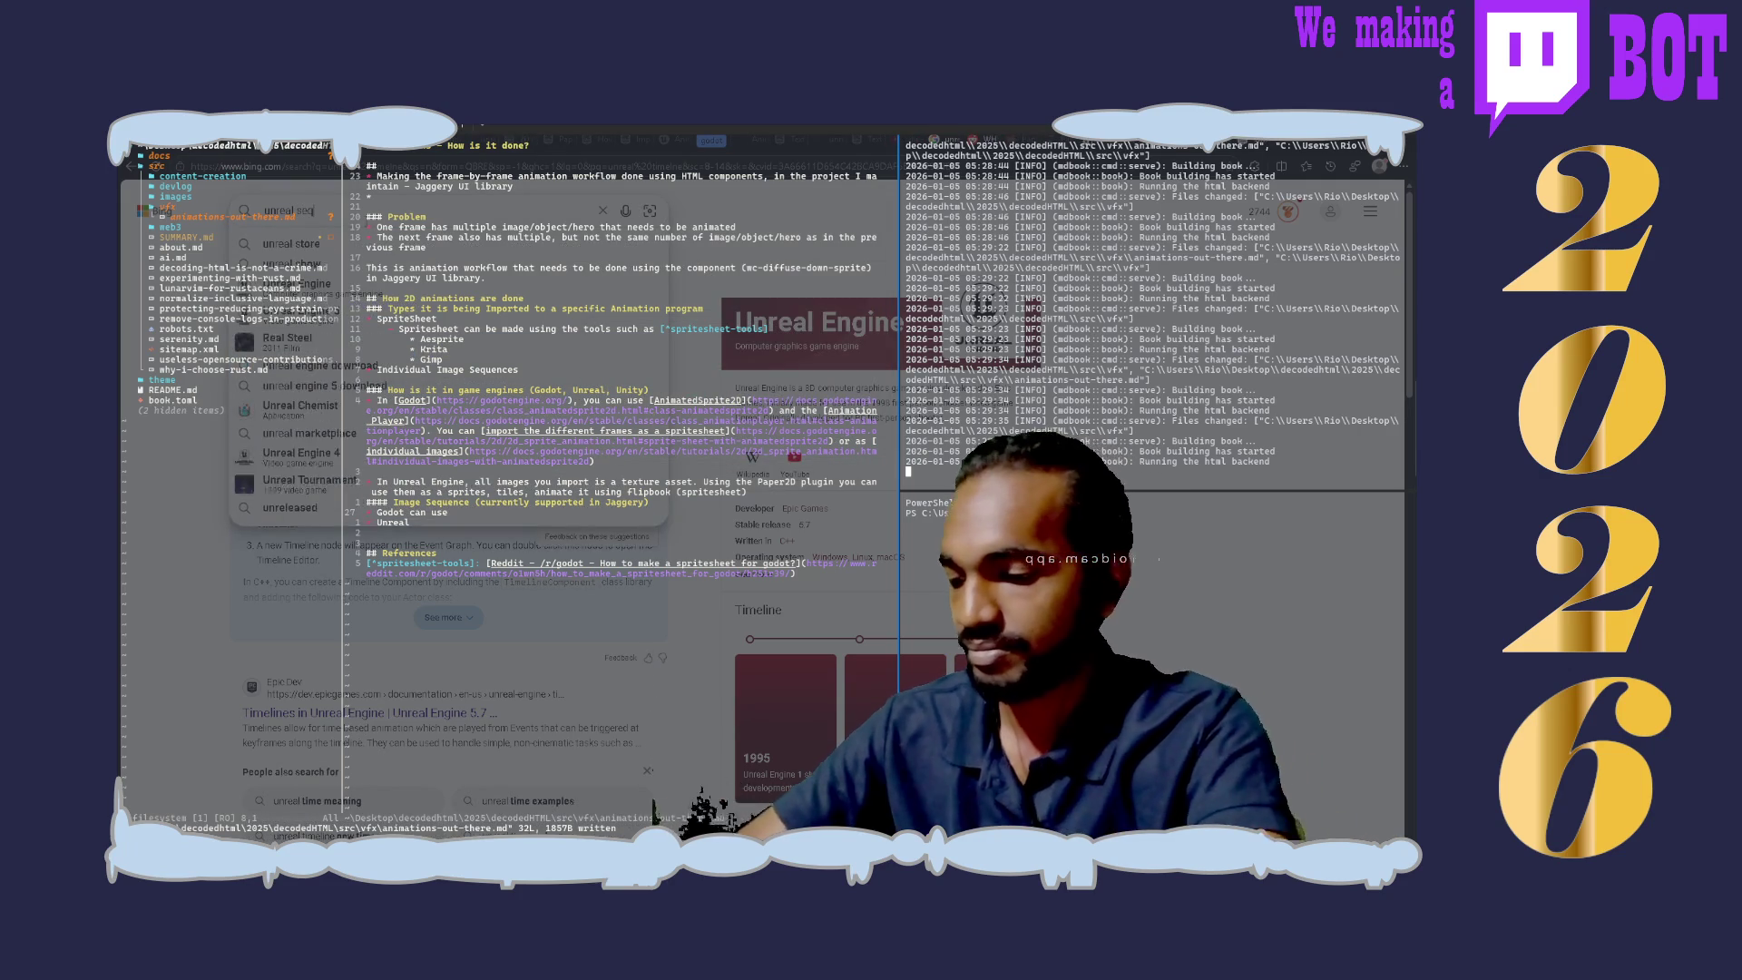
{"action": "key", "text": "Return"}
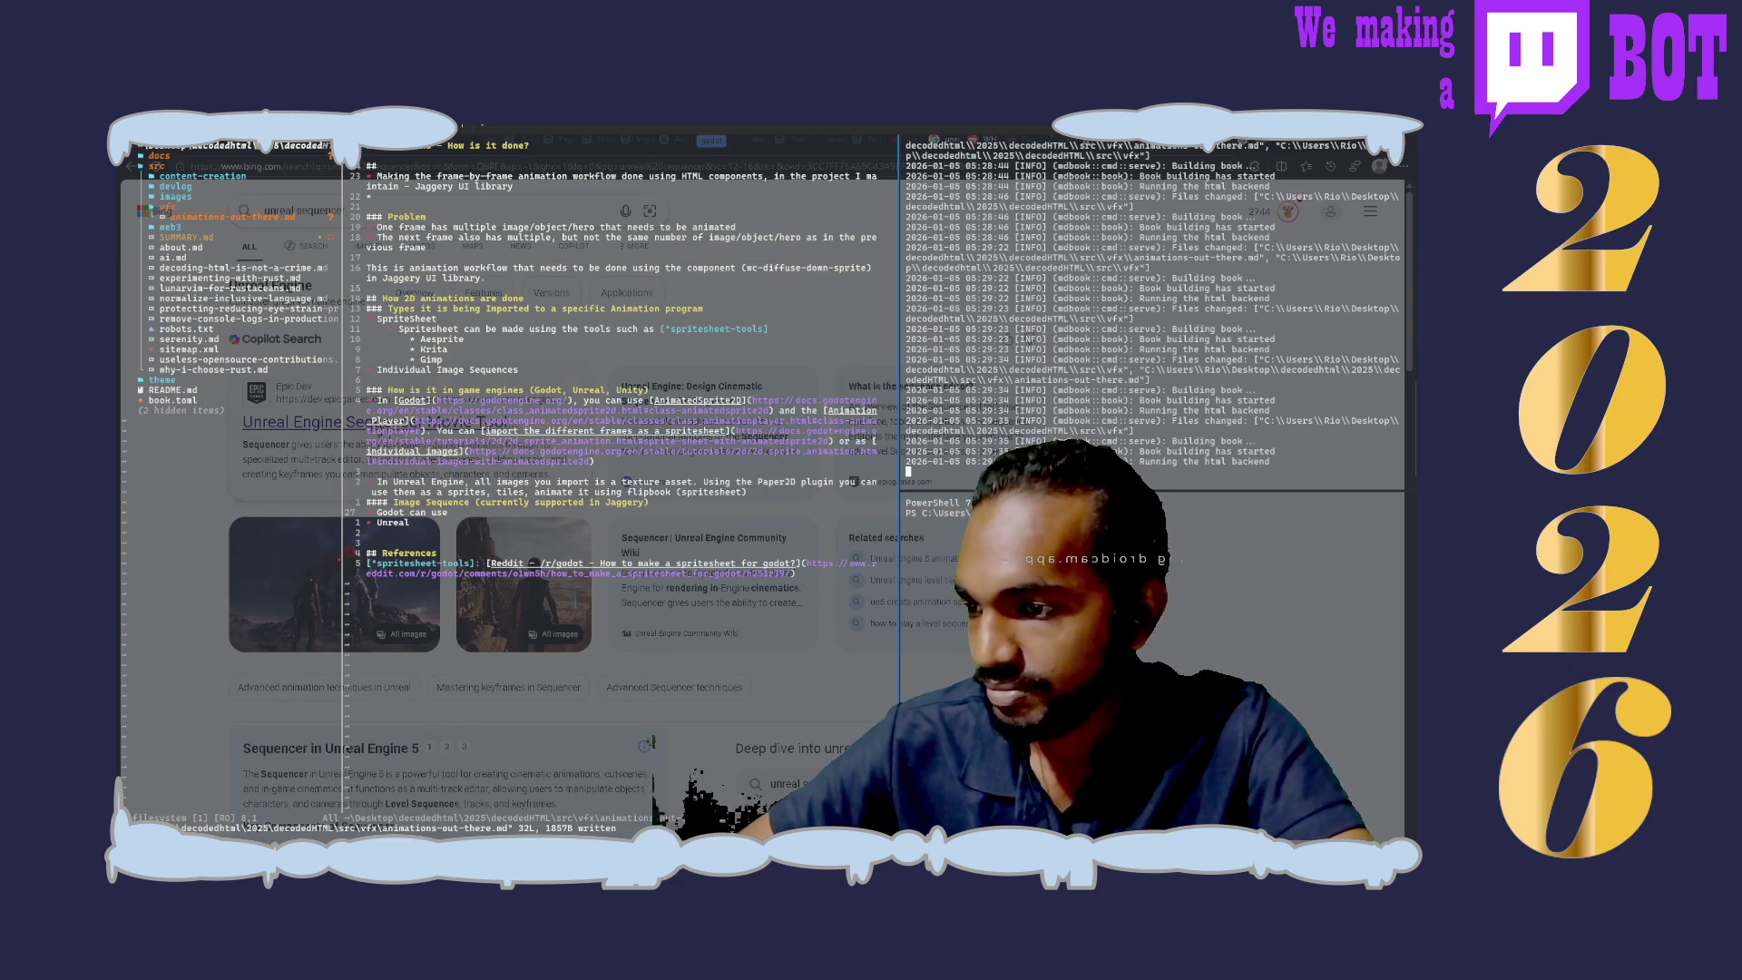
{"action": "scroll", "coordinate": [190, 726], "scroll_direction": "down", "scroll_amount": 3}
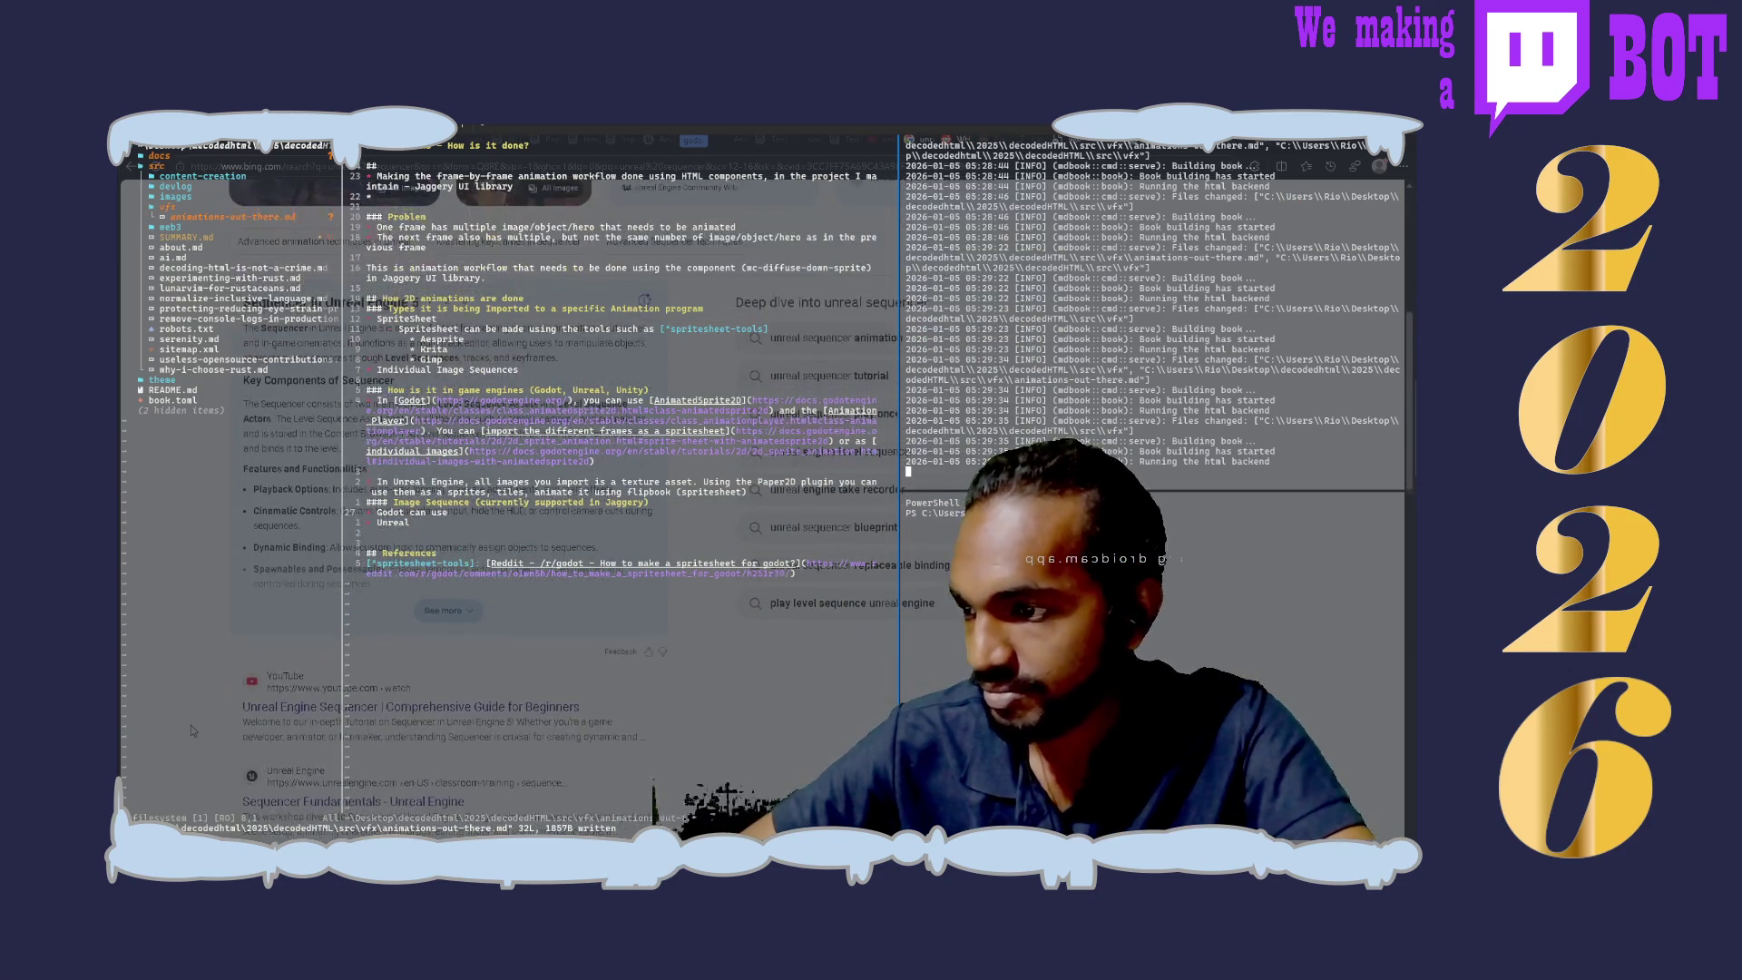
{"action": "scroll", "coordinate": [190, 726], "scroll_direction": "down", "scroll_amount": 3}
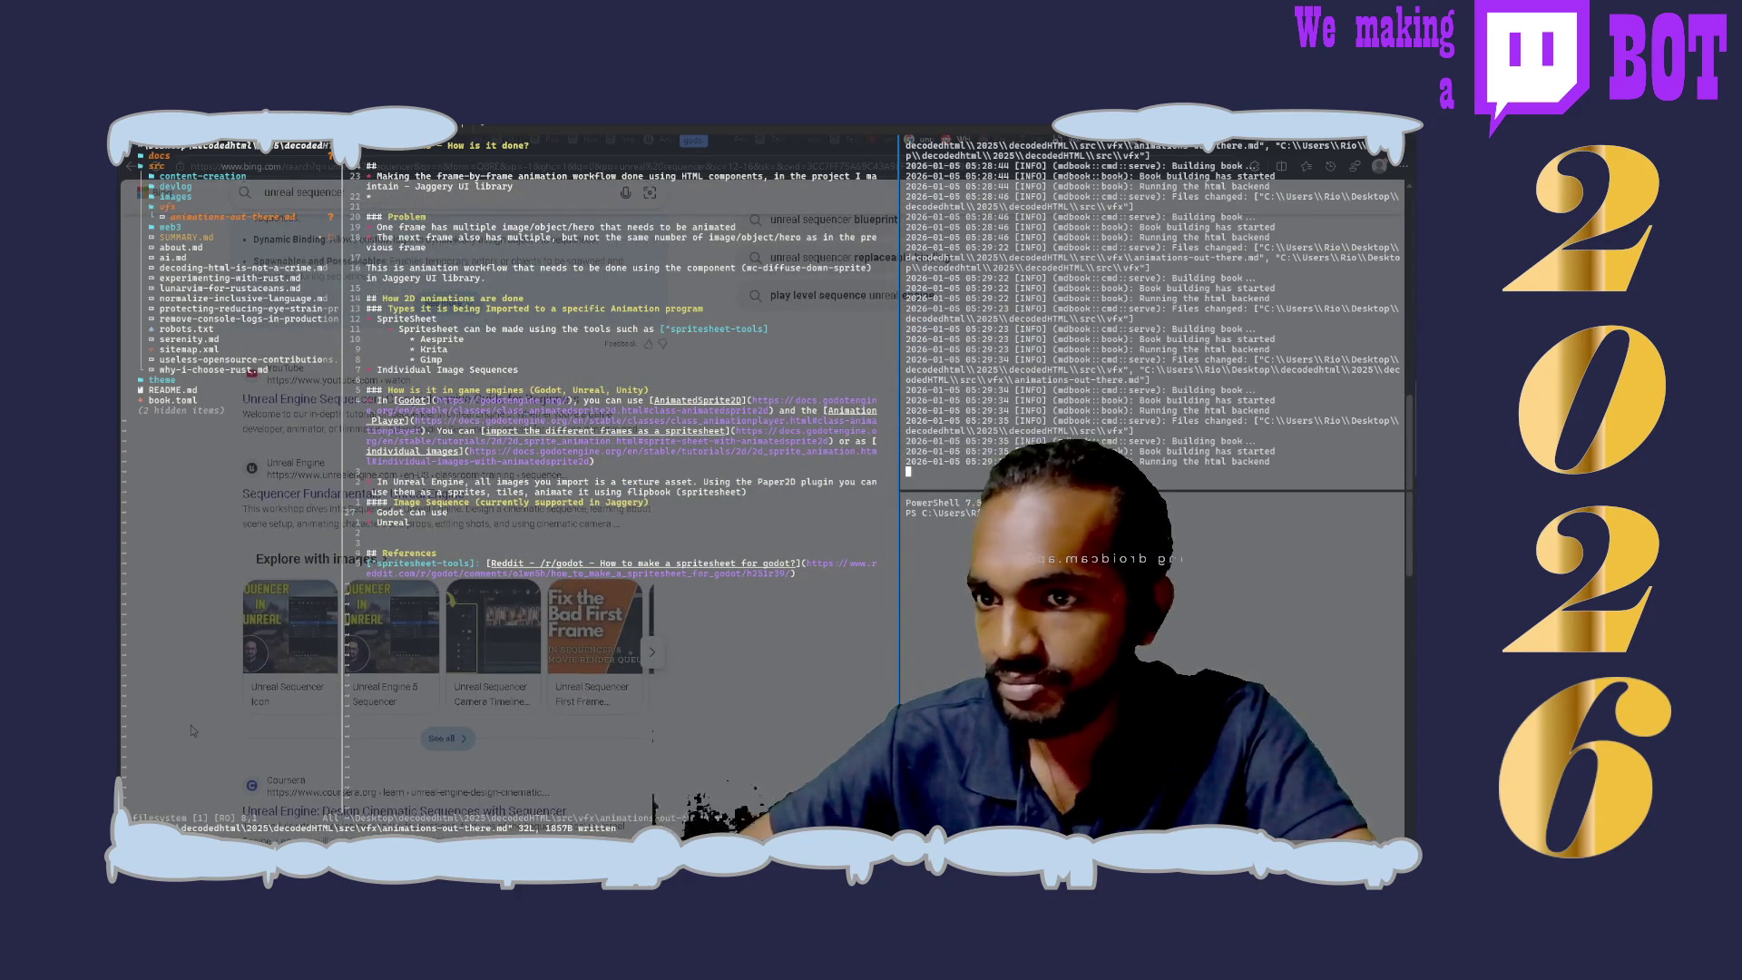
{"action": "key", "text": "ctrl+Tab"}
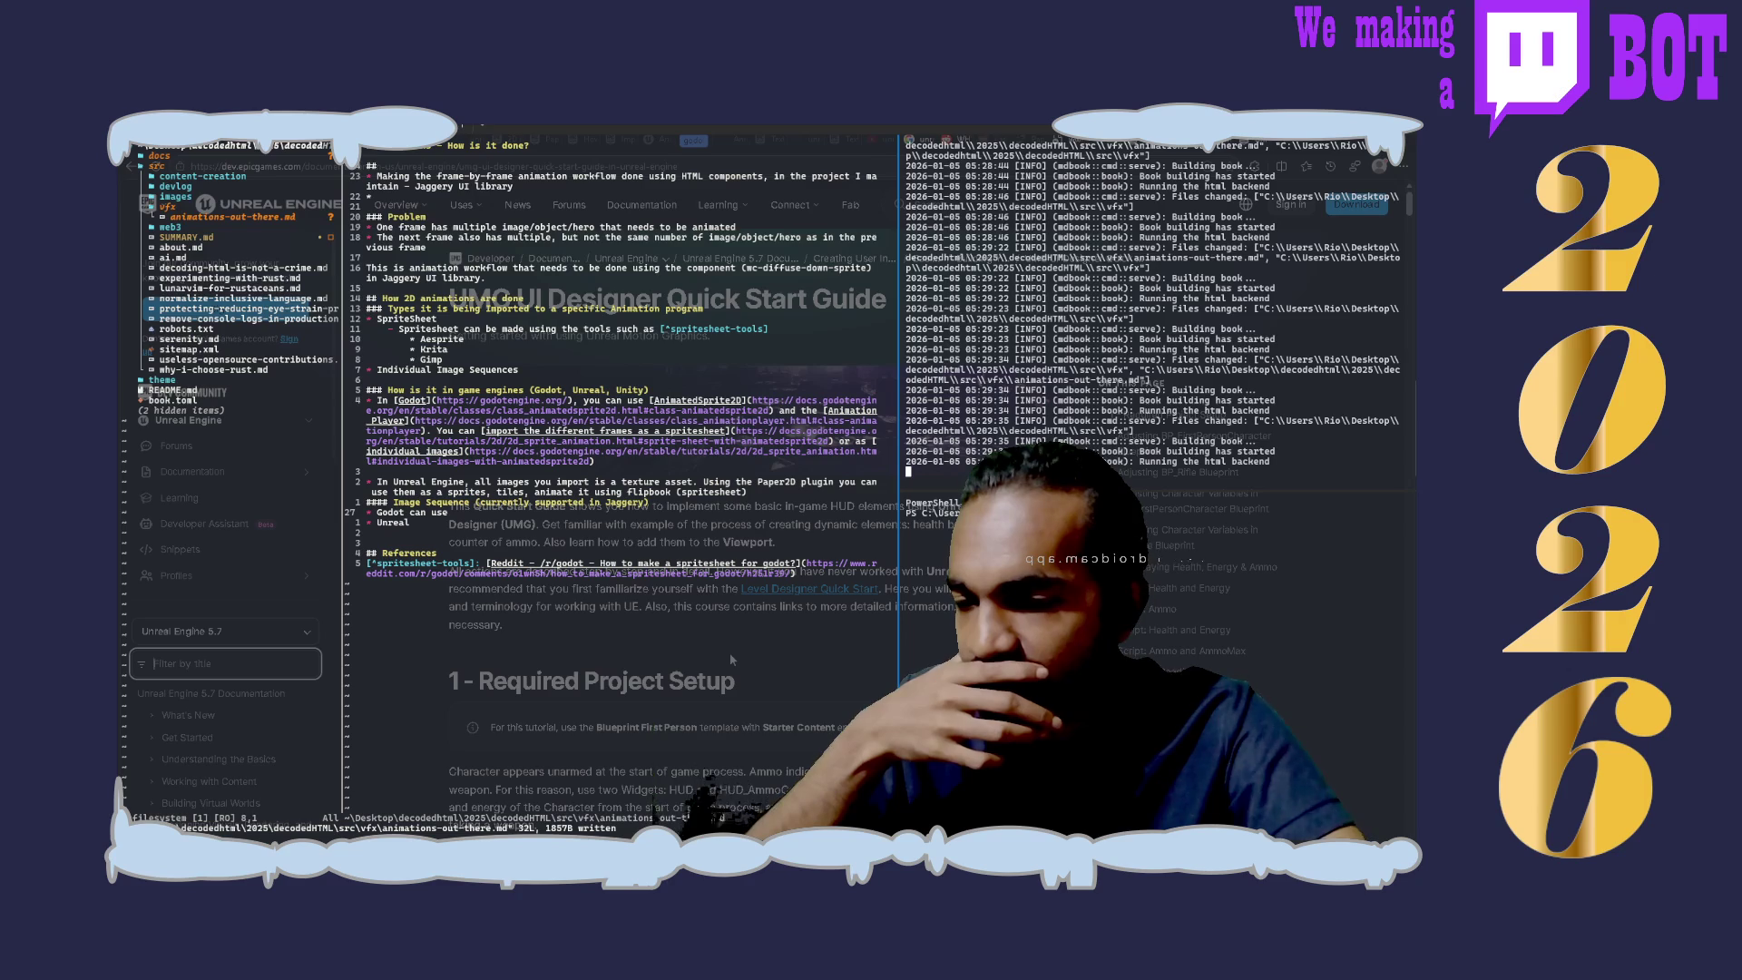
{"action": "scroll", "coordinate": [729, 652], "scroll_direction": "down", "scroll_amount": 1}
{"action": "scroll", "coordinate": [729, 652], "scroll_direction": "down", "scroll_amount": 1}
{"action": "scroll", "coordinate": [729, 651], "scroll_direction": "down", "scroll_amount": 1}
{"action": "scroll", "coordinate": [731, 660], "scroll_direction": "down", "scroll_amount": 1}
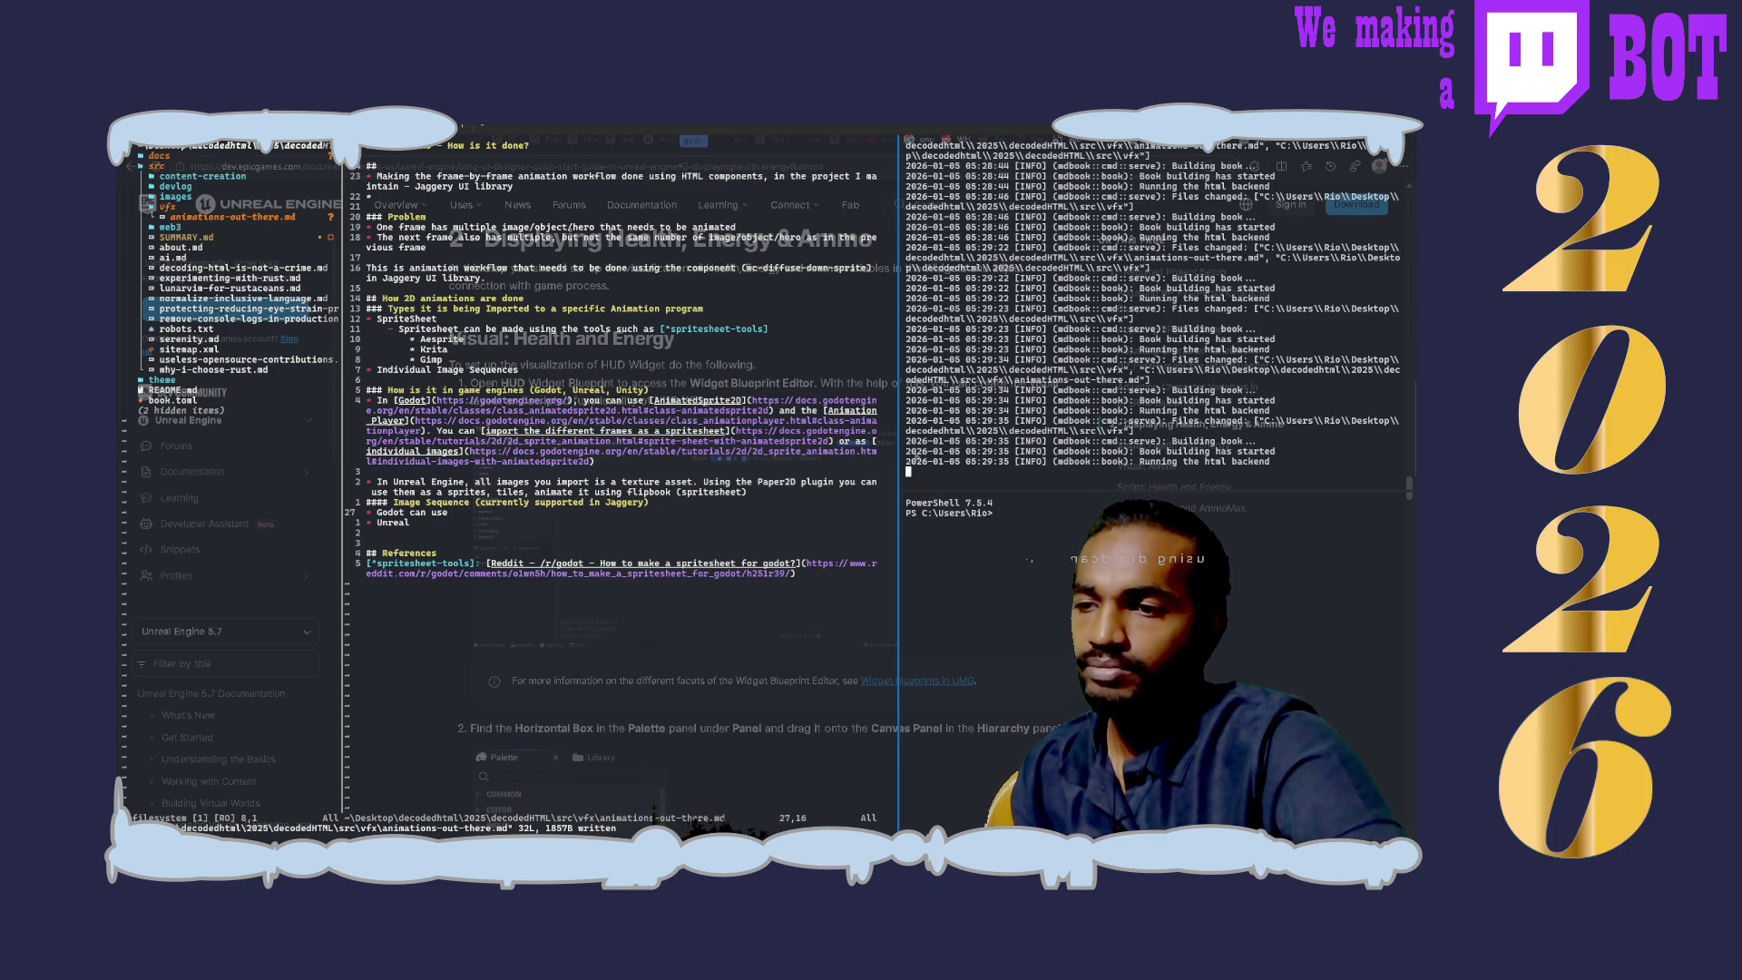
{"action": "scroll", "coordinate": [680, 653], "scroll_direction": "down", "scroll_amount": 5}
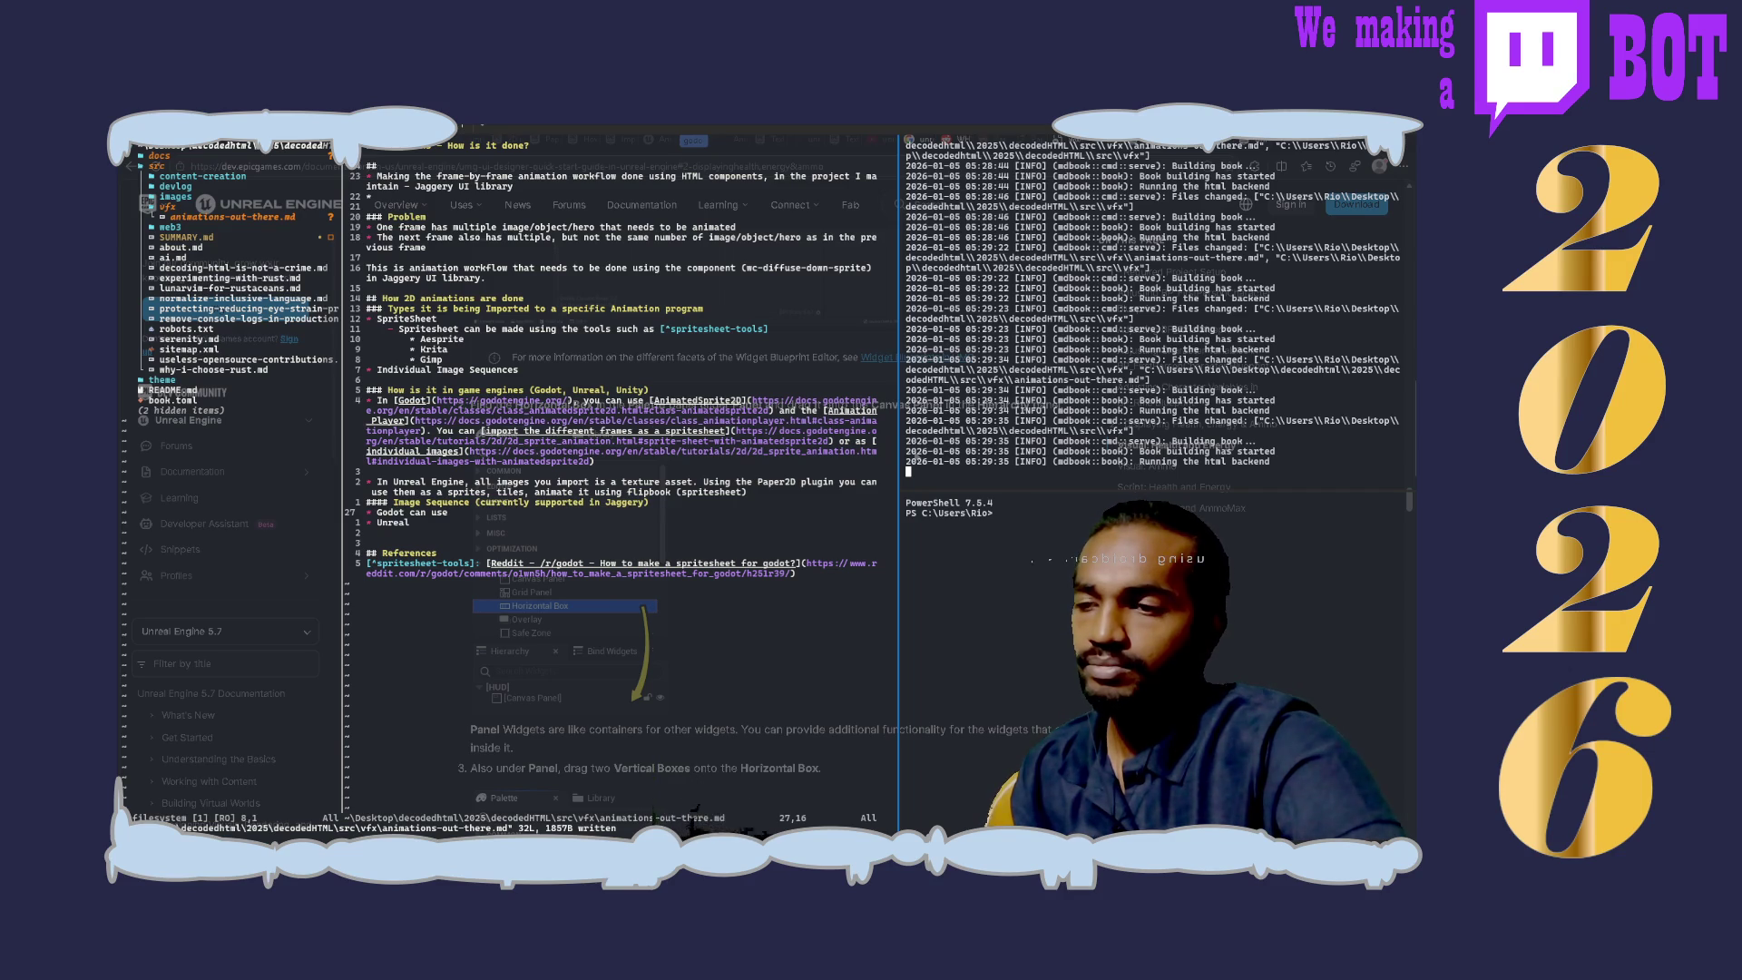
{"action": "scroll", "coordinate": [586, 641], "scroll_direction": "down", "scroll_amount": 2}
{"action": "scroll", "coordinate": [586, 639], "scroll_direction": "down", "scroll_amount": 1}
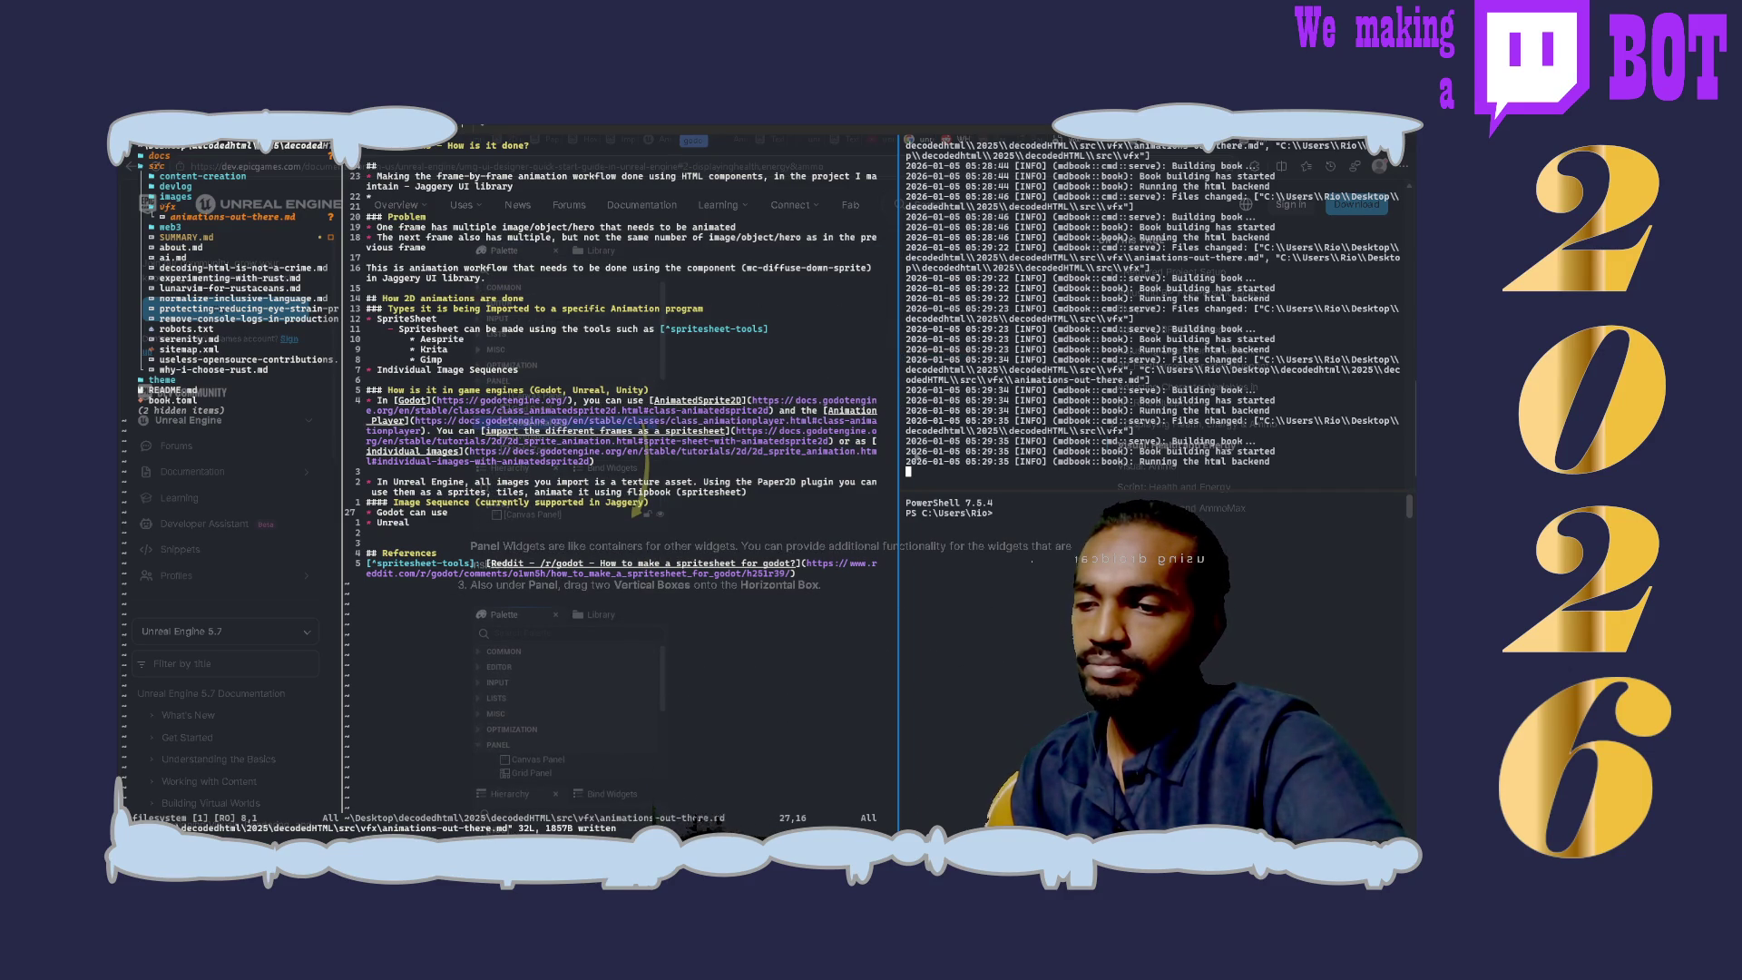
{"action": "scroll", "coordinate": [585, 544], "scroll_direction": "down", "scroll_amount": 1}
{"action": "scroll", "coordinate": [585, 544], "scroll_direction": "down", "scroll_amount": 2}
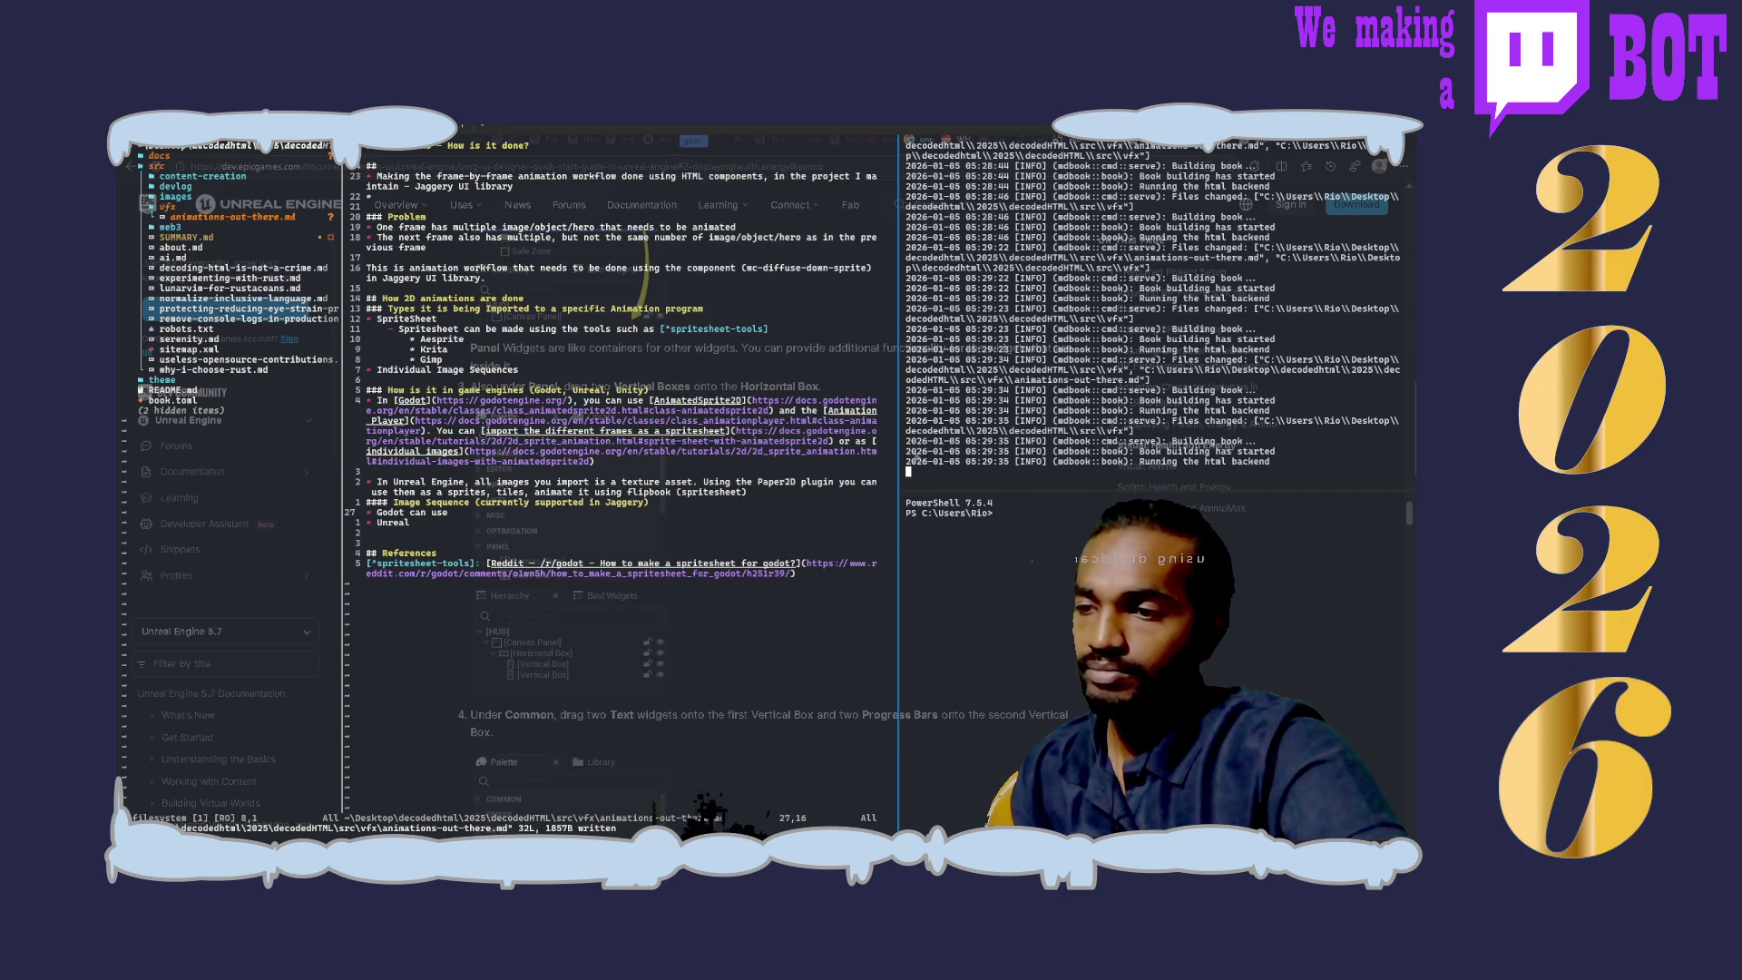
{"action": "scroll", "coordinate": [585, 544], "scroll_direction": "down", "scroll_amount": 2}
{"action": "scroll", "coordinate": [586, 545], "scroll_direction": "down", "scroll_amount": 2}
{"action": "scroll", "coordinate": [586, 544], "scroll_direction": "down", "scroll_amount": 2}
{"action": "scroll", "coordinate": [585, 546], "scroll_direction": "down", "scroll_amount": 2}
{"action": "scroll", "coordinate": [585, 544], "scroll_direction": "down", "scroll_amount": 2}
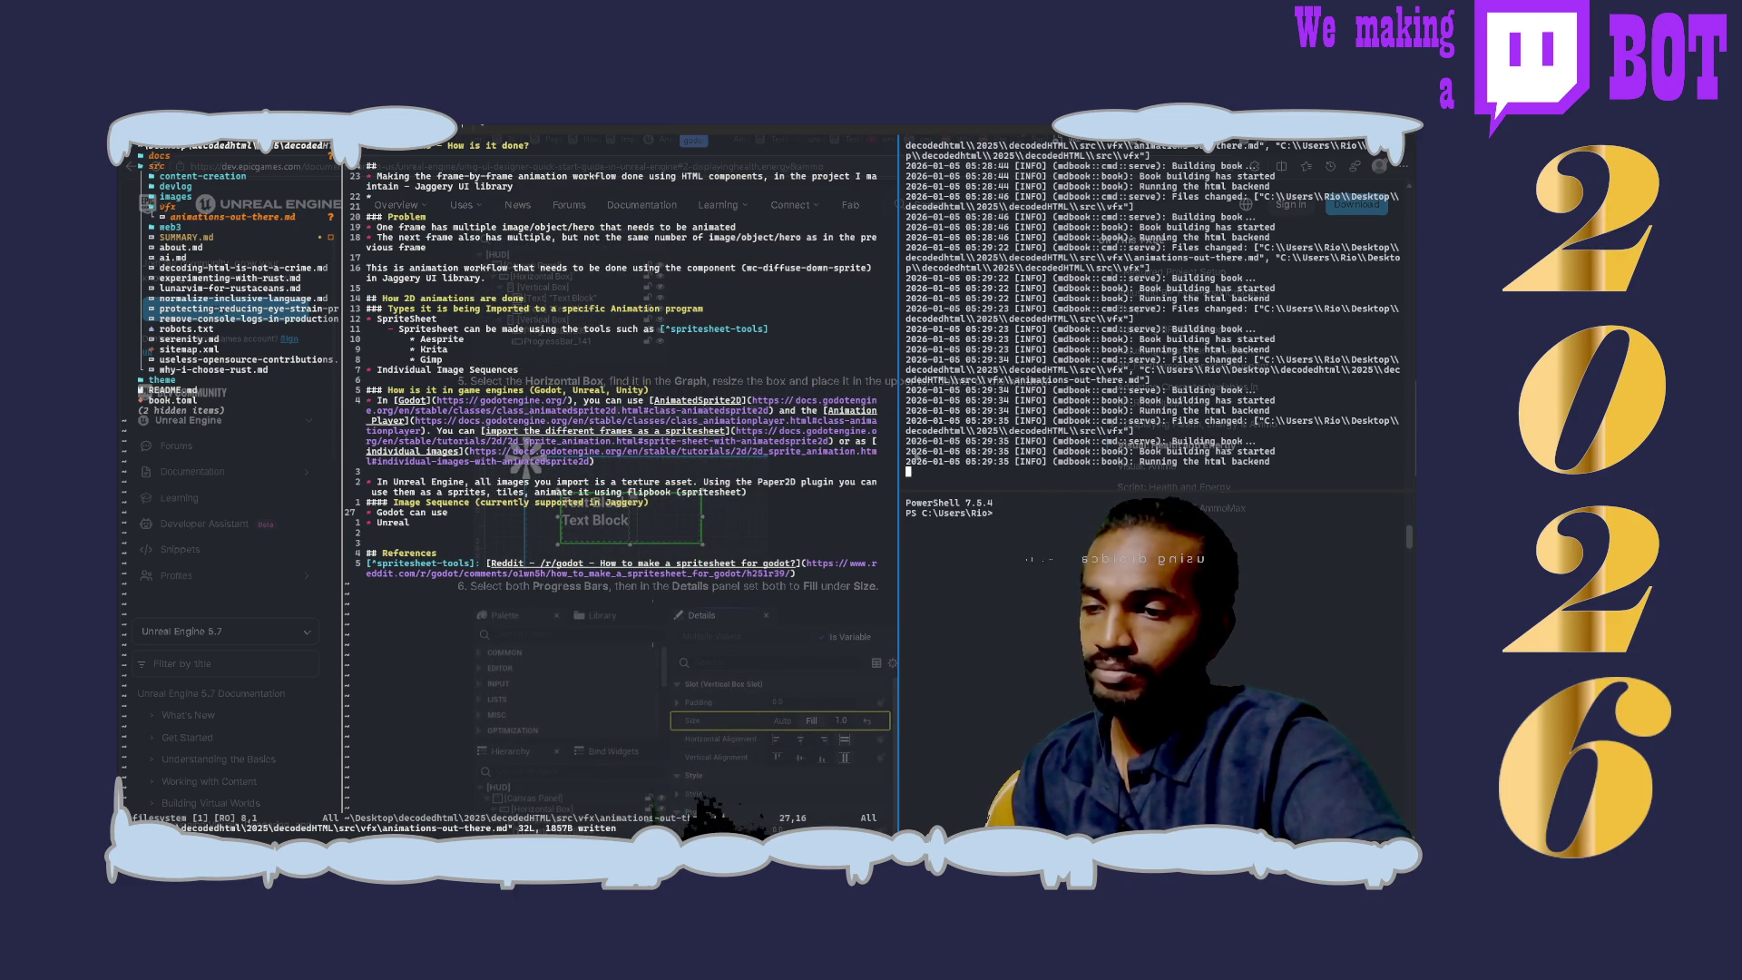
{"action": "scroll", "coordinate": [586, 545], "scroll_direction": "down", "scroll_amount": 2}
{"action": "scroll", "coordinate": [585, 545], "scroll_direction": "down", "scroll_amount": 2}
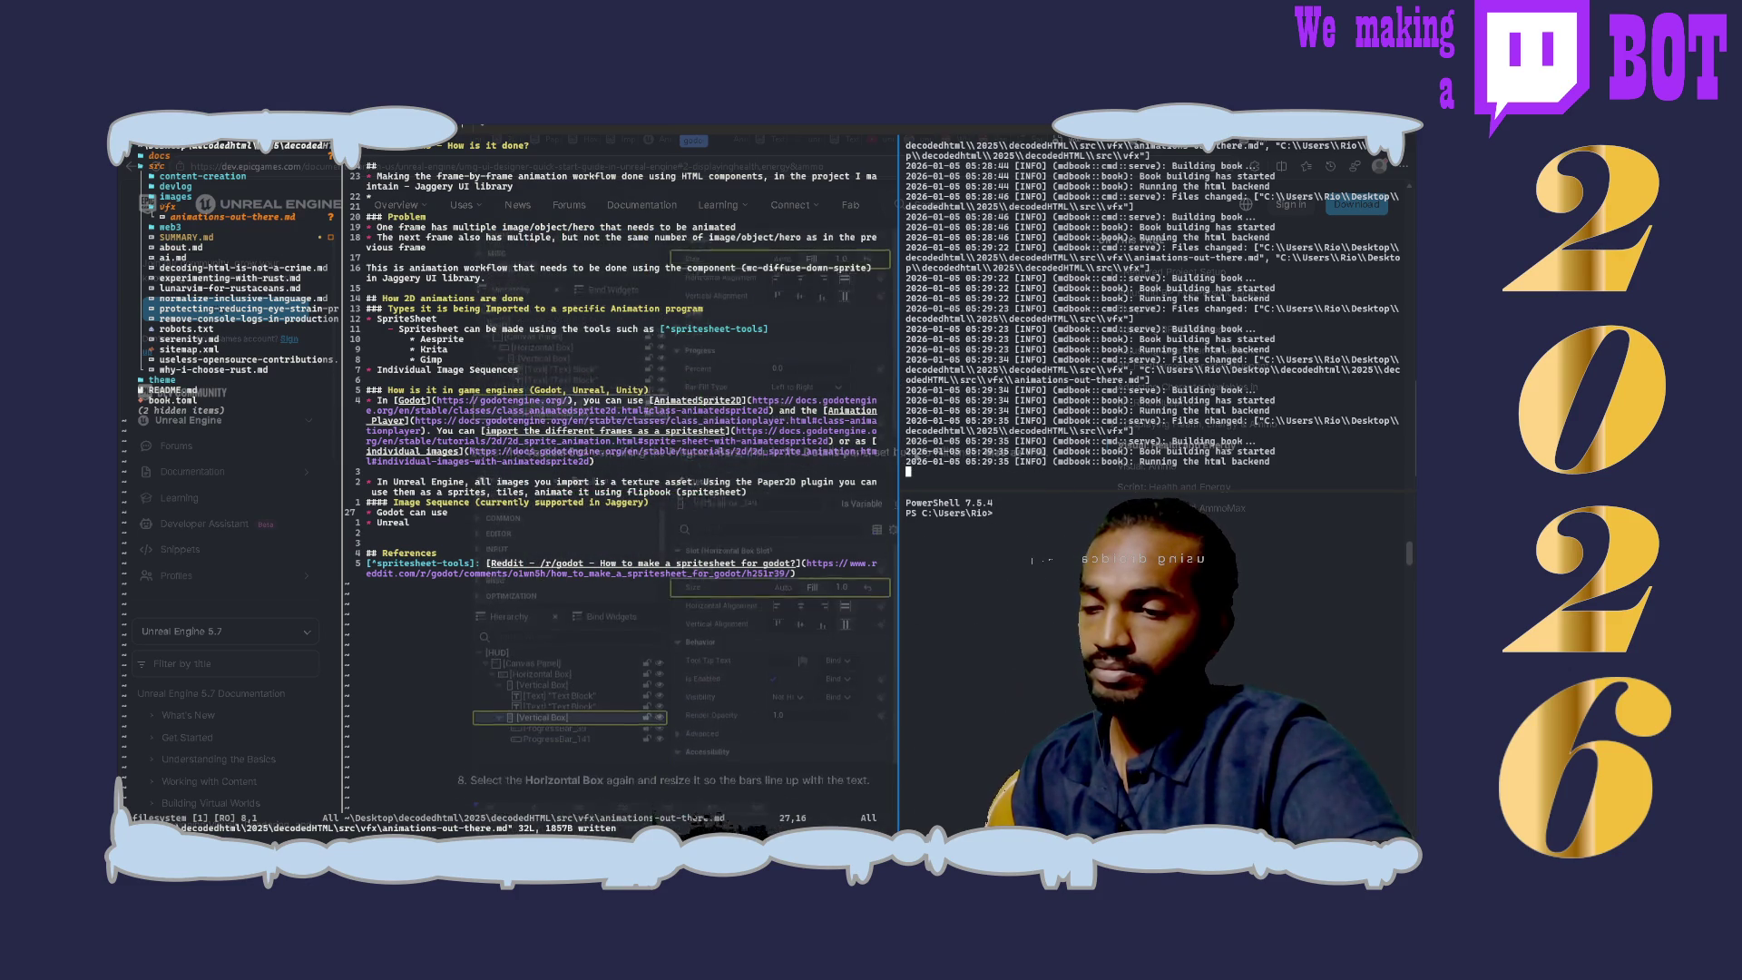
{"action": "scroll", "coordinate": [586, 544], "scroll_direction": "down", "scroll_amount": 2}
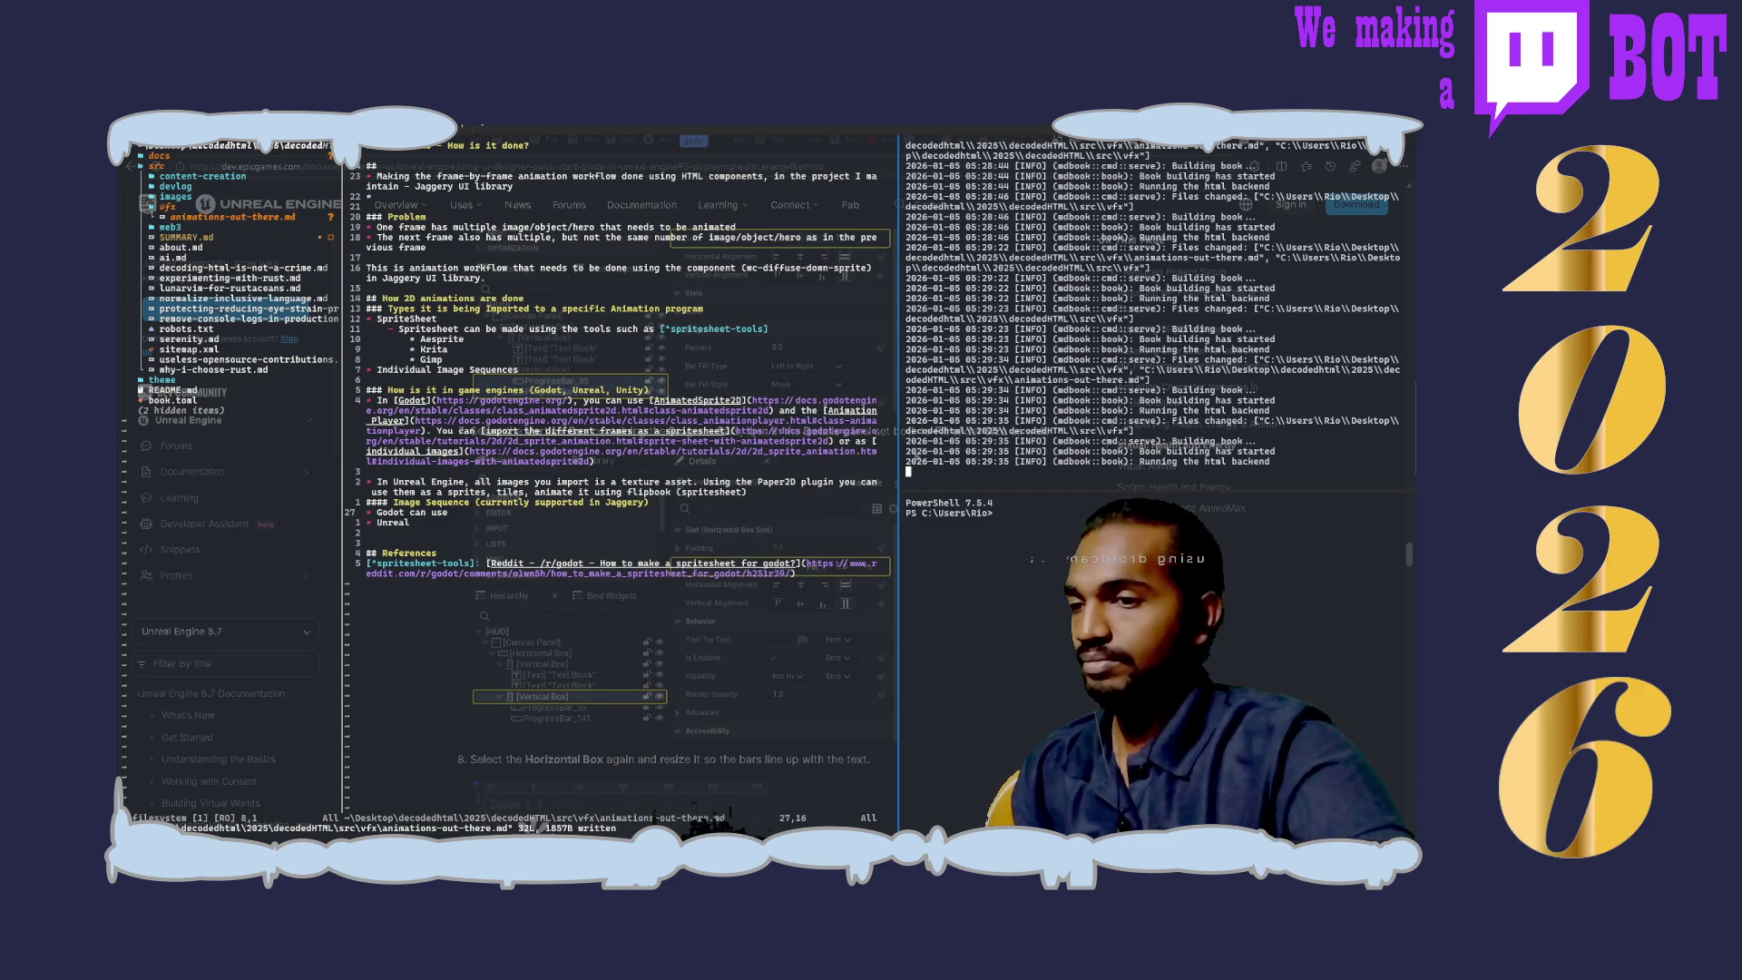
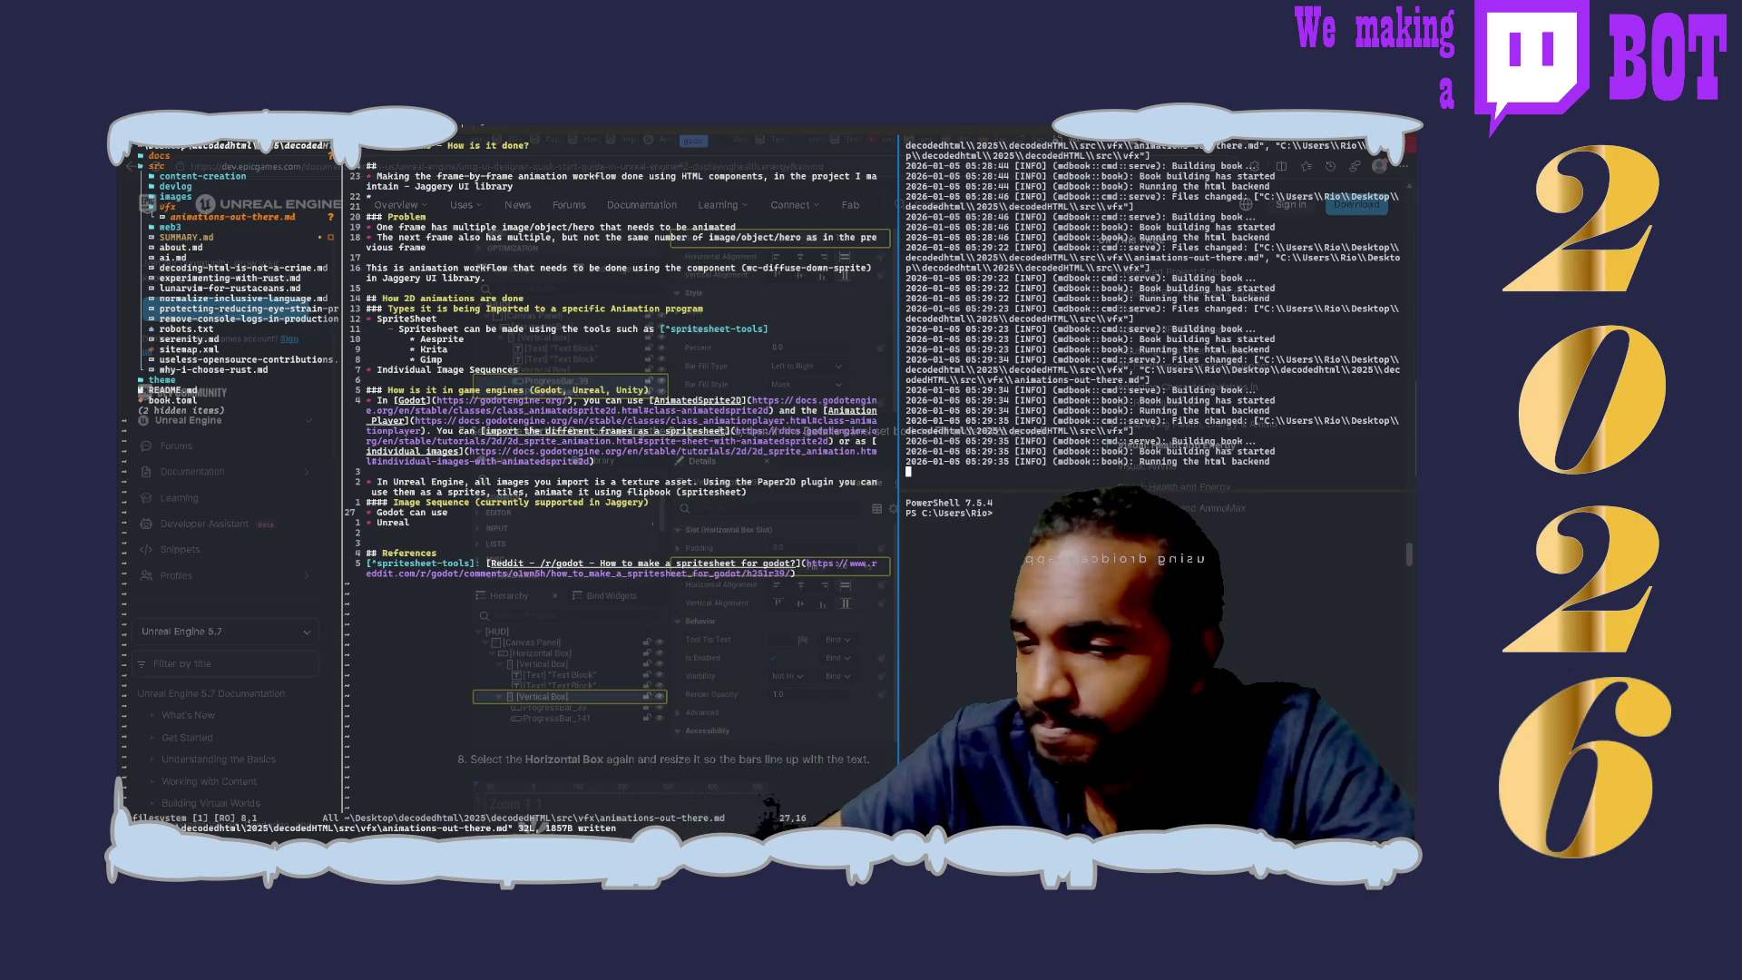
{"action": "scroll", "coordinate": [614, 613], "scroll_direction": "up", "scroll_amount": 2}
{"action": "scroll", "coordinate": [612, 545], "scroll_direction": "up", "scroll_amount": 1}
{"action": "scroll", "coordinate": [613, 545], "scroll_direction": "up", "scroll_amount": 1}
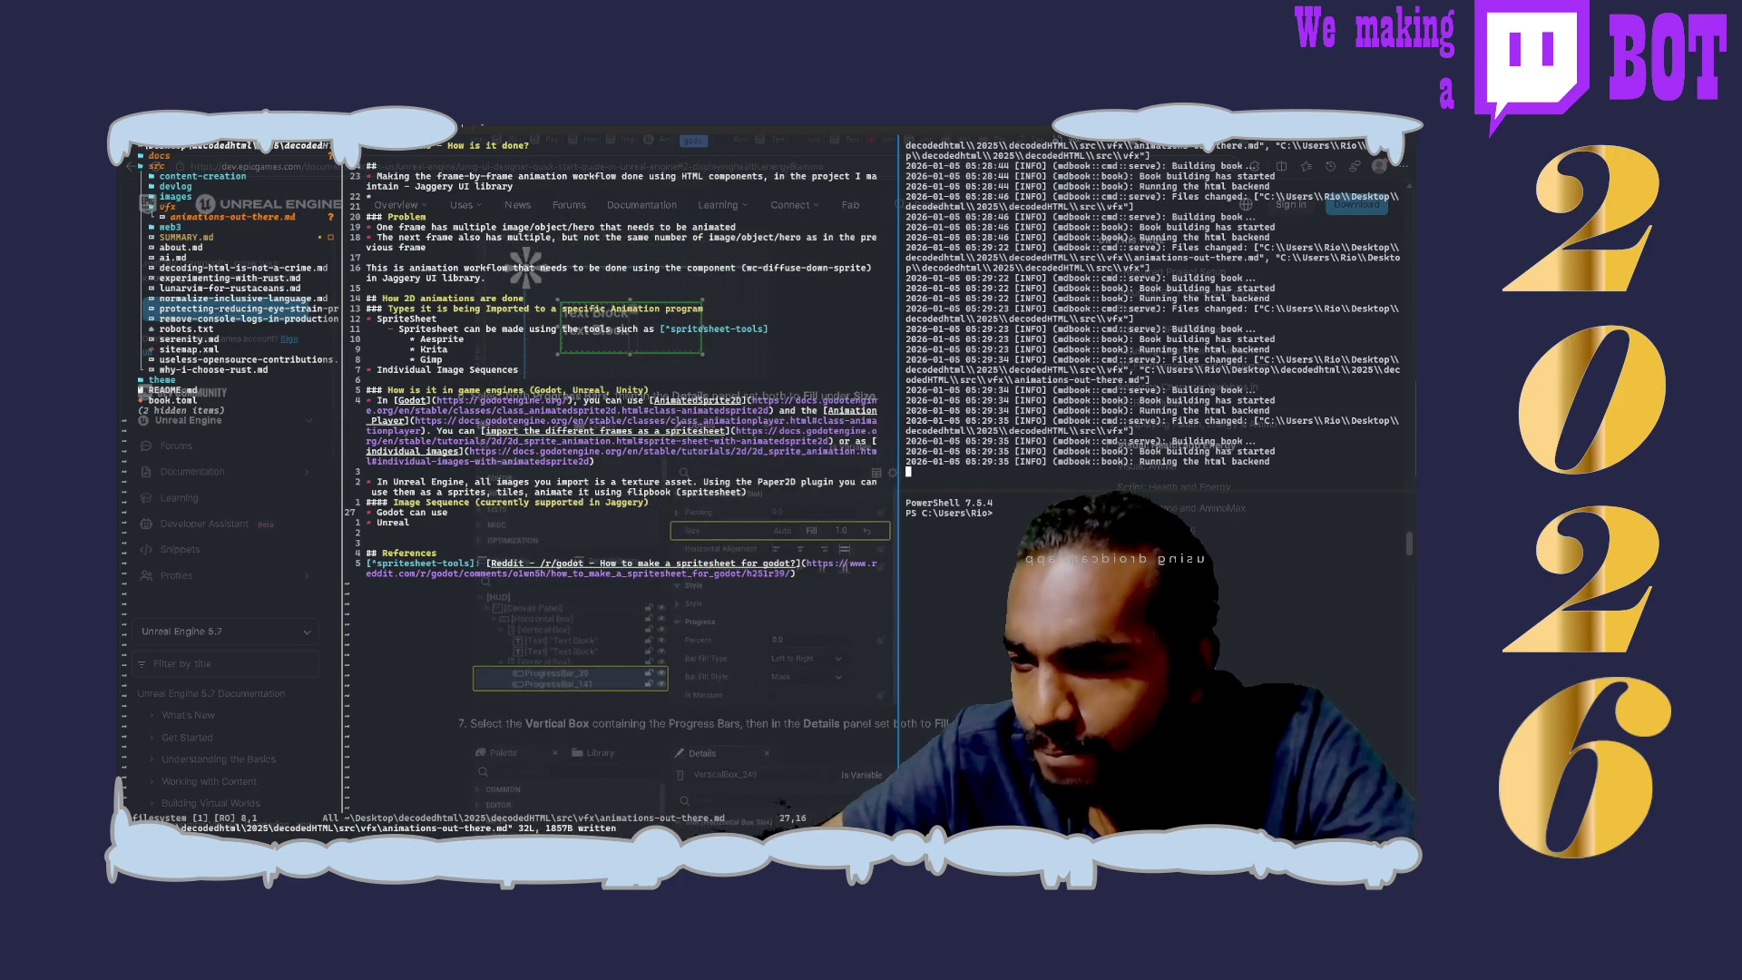
{"action": "scroll", "coordinate": [612, 544], "scroll_direction": "down", "scroll_amount": 2}
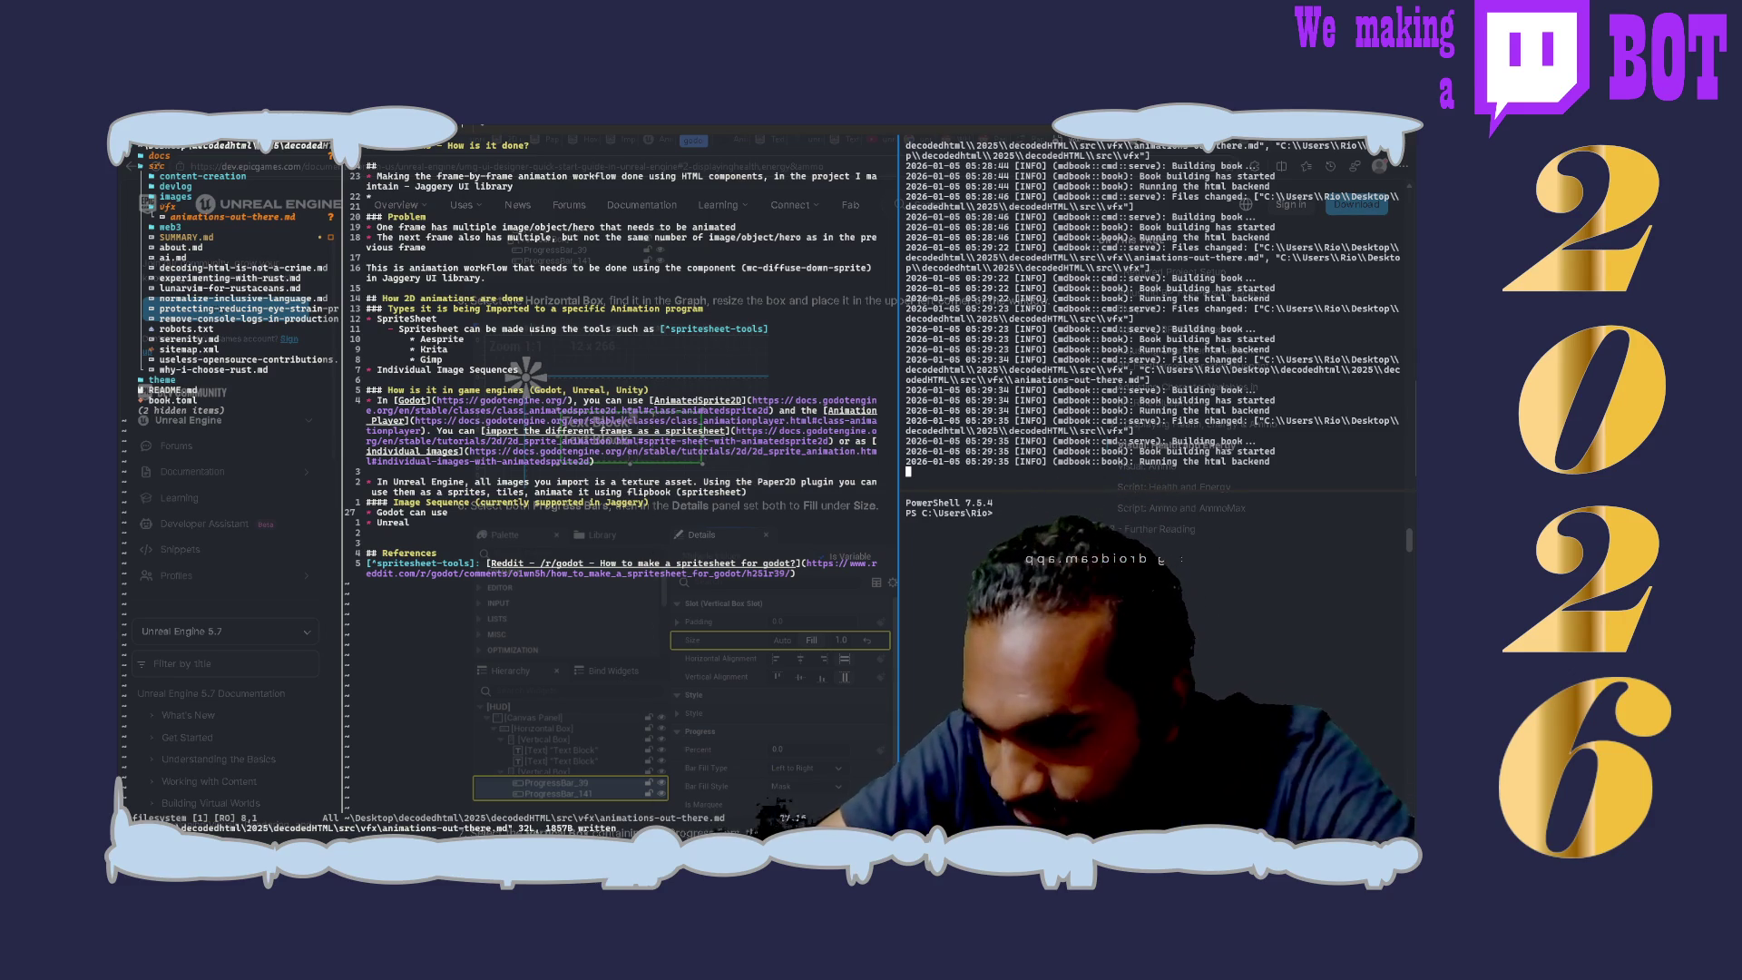
{"action": "scroll", "coordinate": [613, 545], "scroll_direction": "down", "scroll_amount": 5}
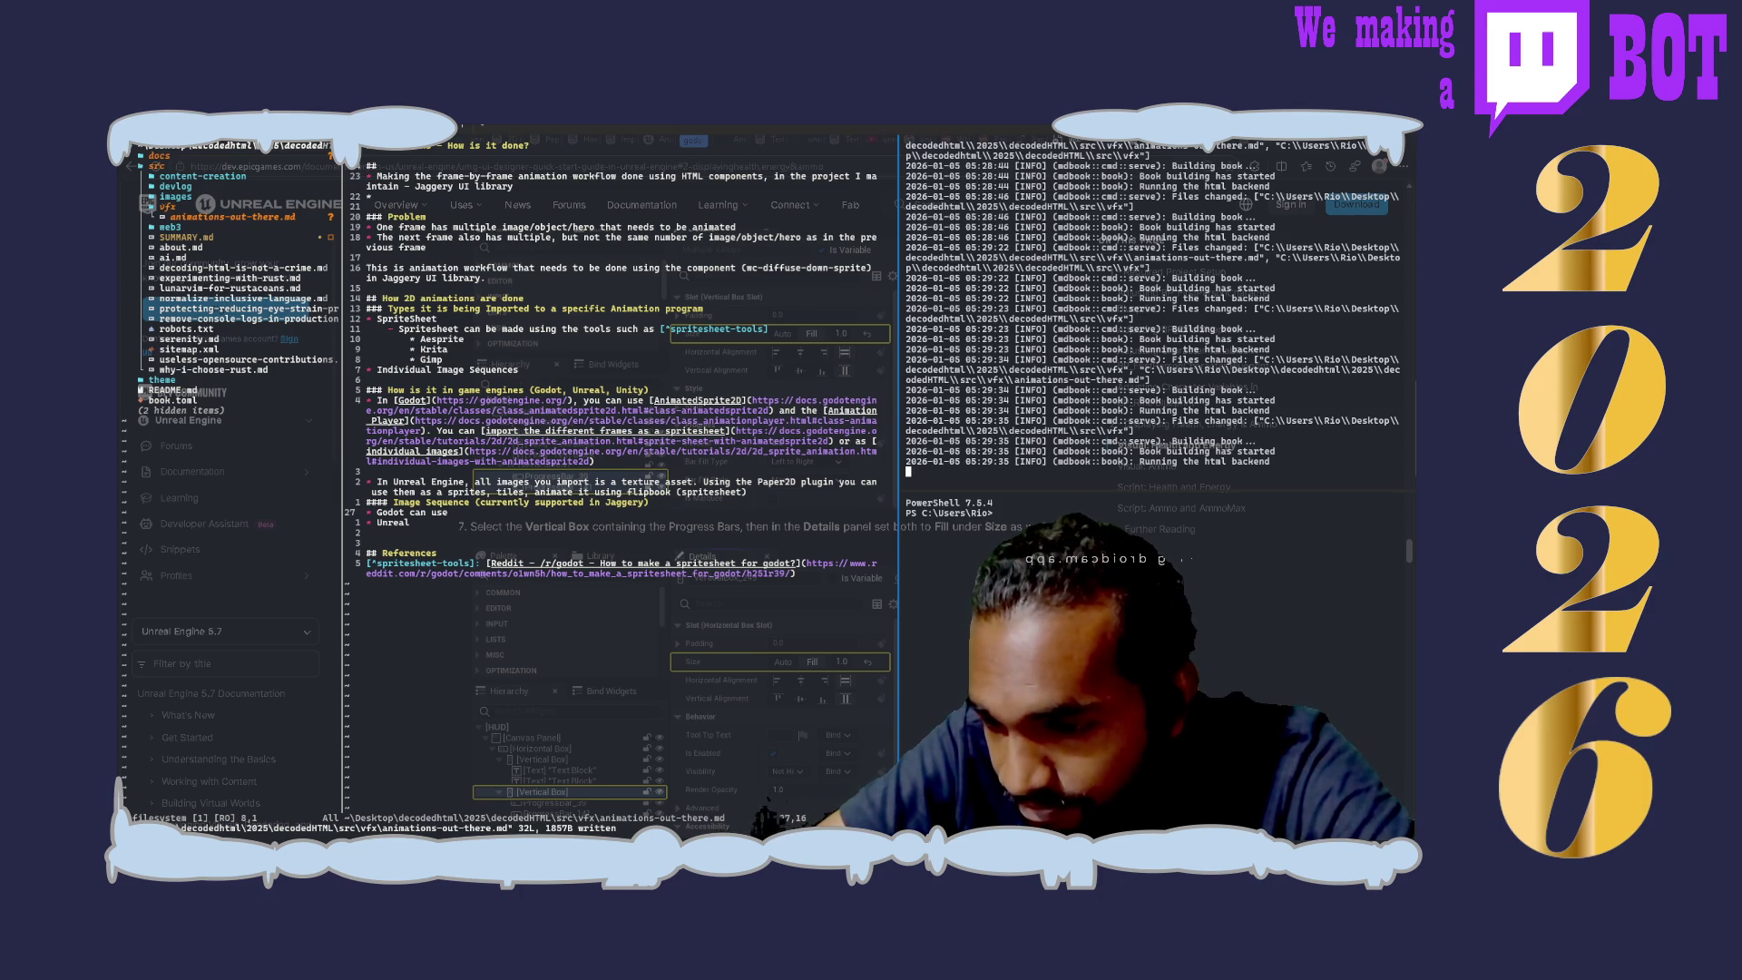
Step: Move back along the current line of the animation notes
{"action": "key", "text": "BackSpace"}
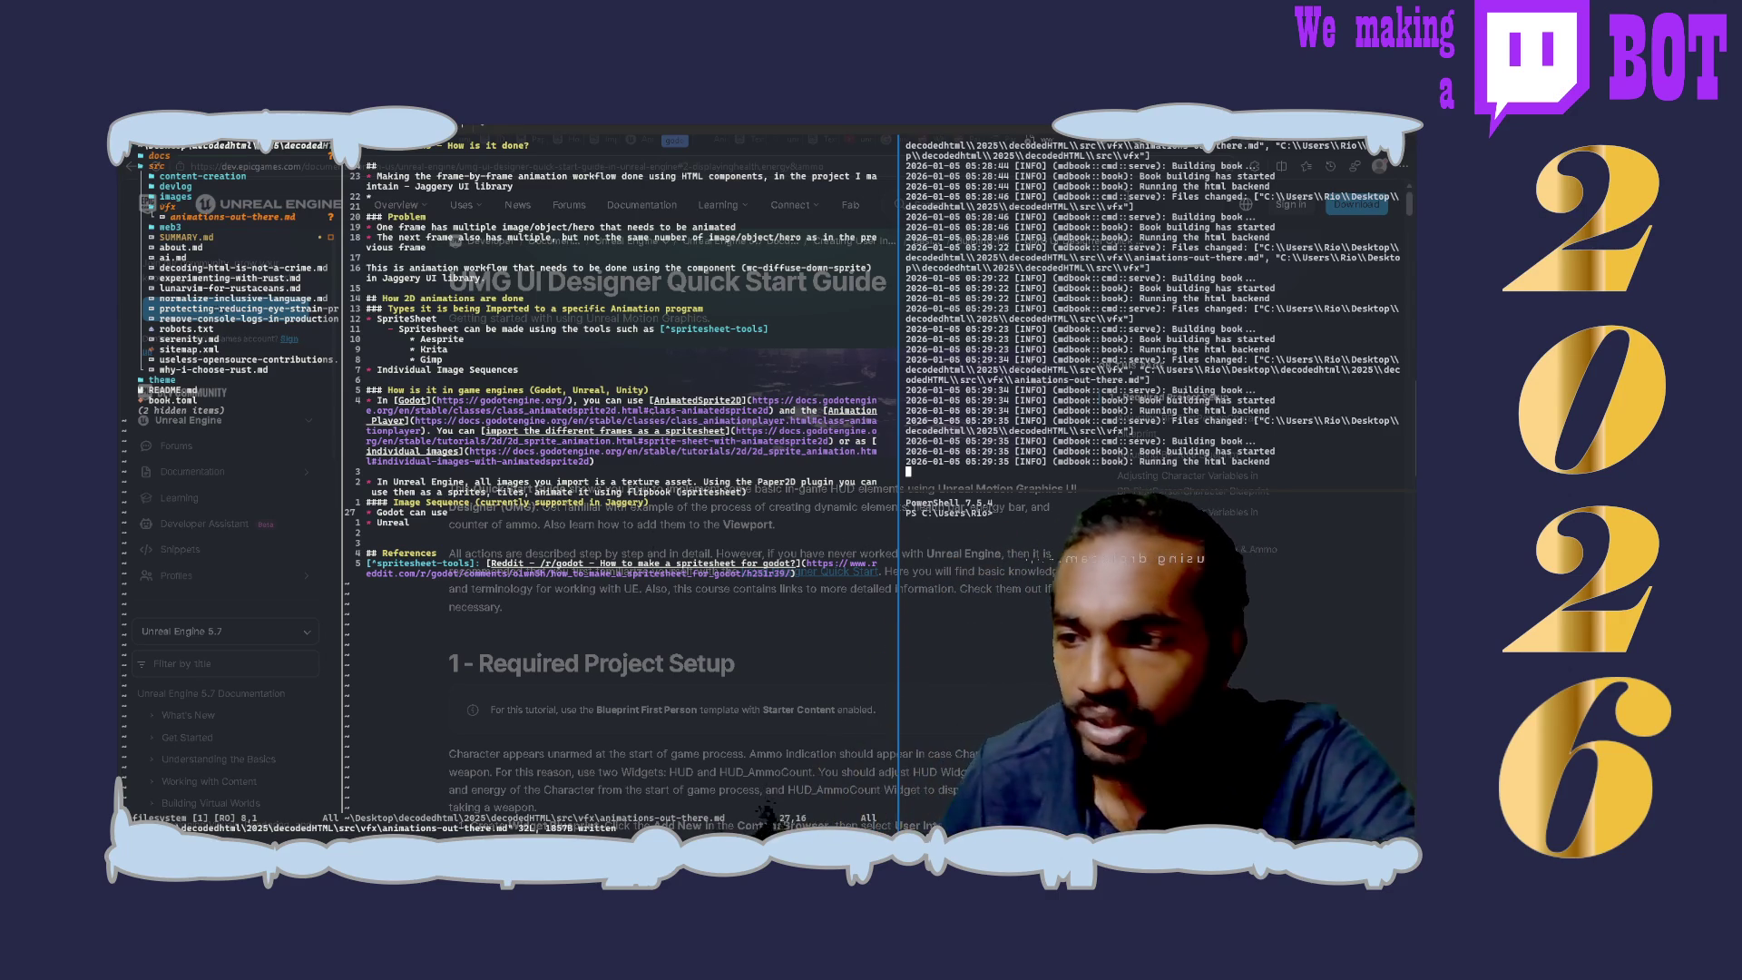
Step: Return to the documentation topic list and open the Motion Design Quick Start Guide
{"action": "key", "text": "alt+Left"}
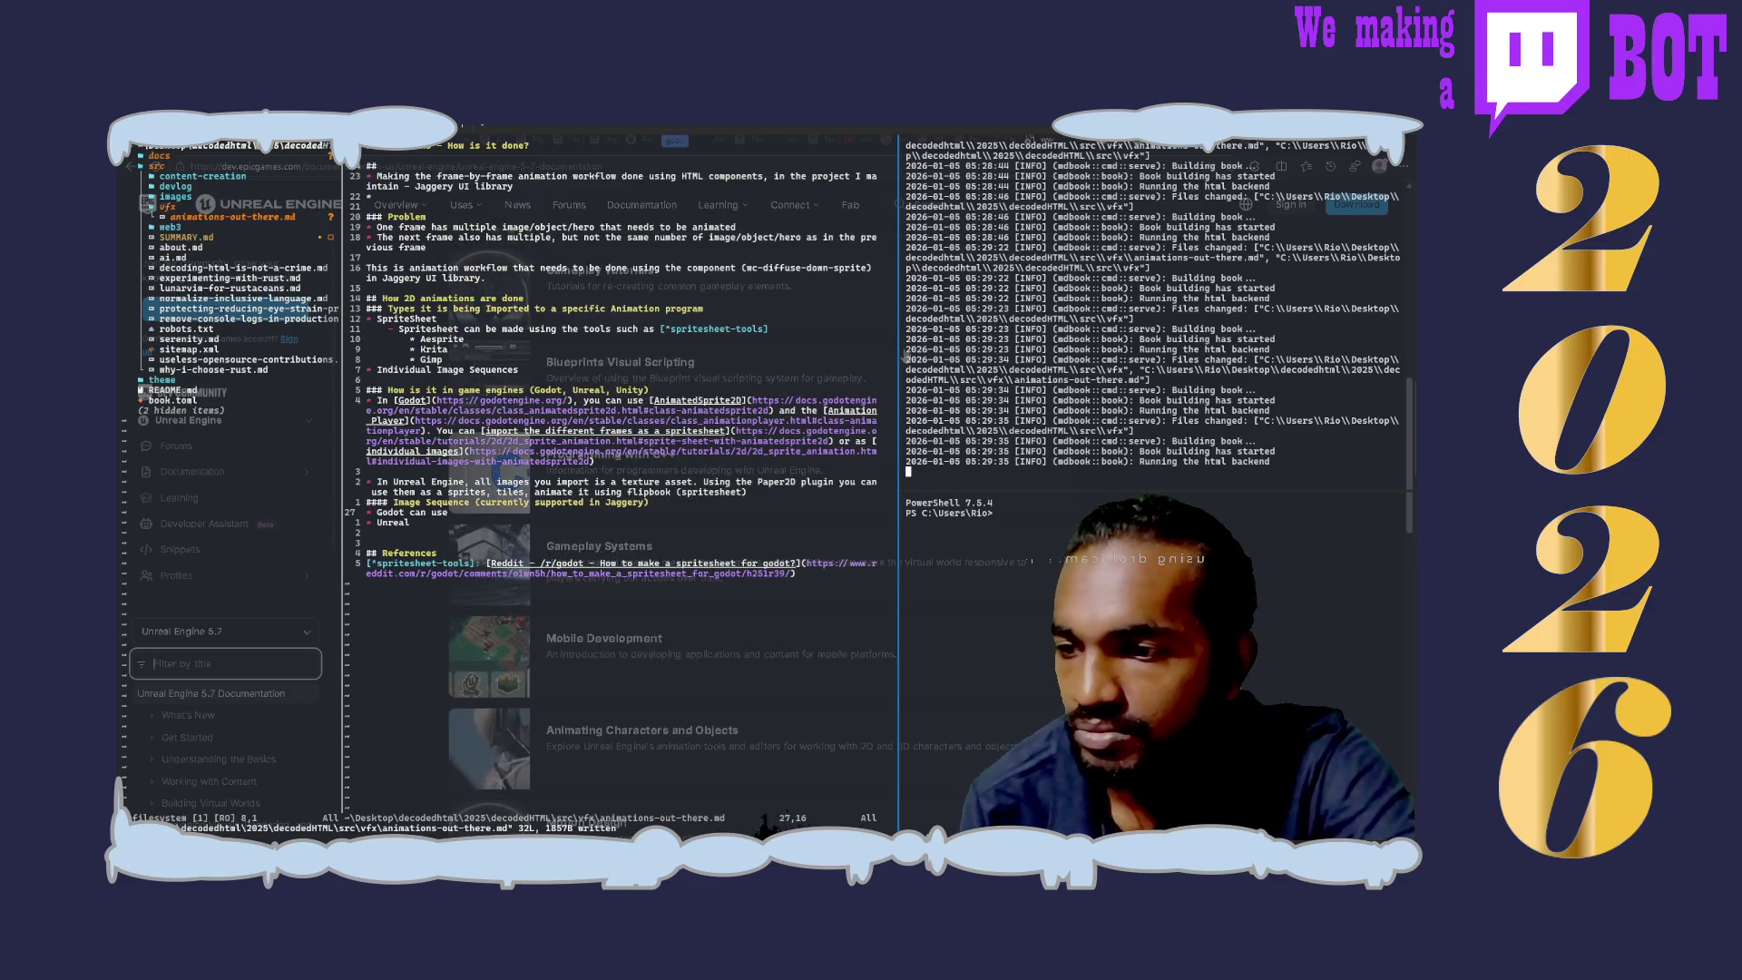
{"action": "scroll", "coordinate": [653, 571], "scroll_direction": "down", "scroll_amount": 3}
{"action": "scroll", "coordinate": [653, 573], "scroll_direction": "down", "scroll_amount": 1}
{"action": "scroll", "coordinate": [653, 572], "scroll_direction": "down", "scroll_amount": 1}
{"action": "scroll", "coordinate": [654, 572], "scroll_direction": "down", "scroll_amount": 1}
{"action": "scroll", "coordinate": [653, 572], "scroll_direction": "down", "scroll_amount": 1}
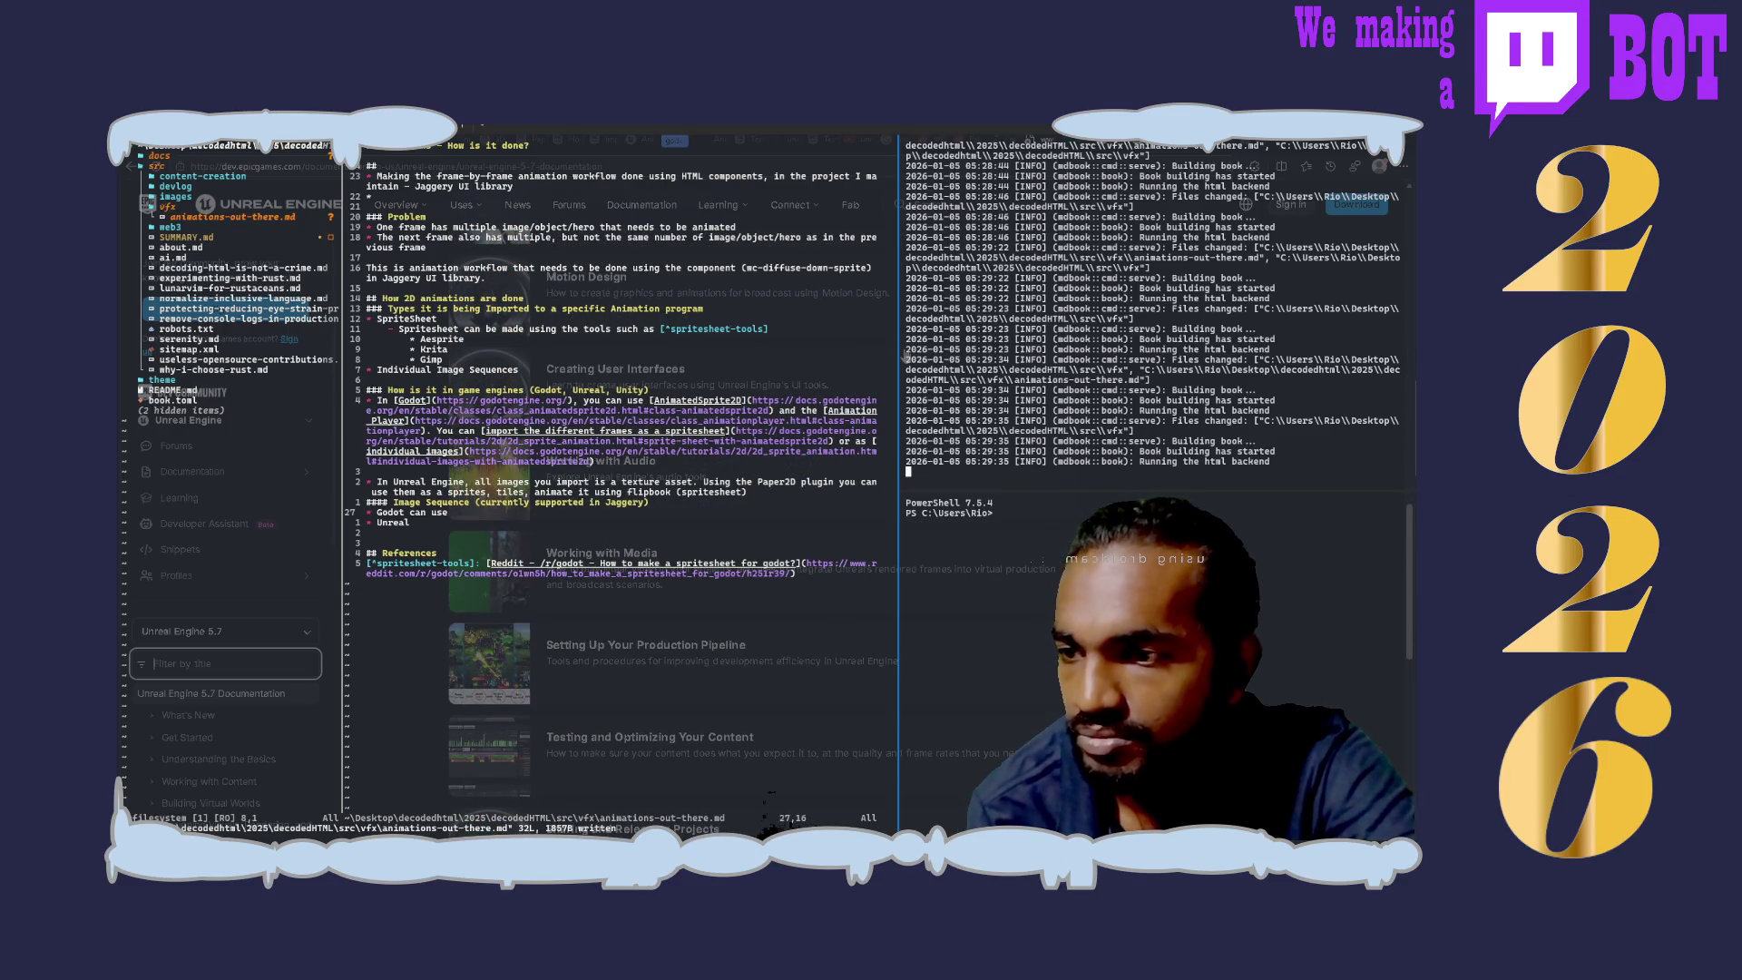
{"action": "left_click", "coordinate": [740, 290]}
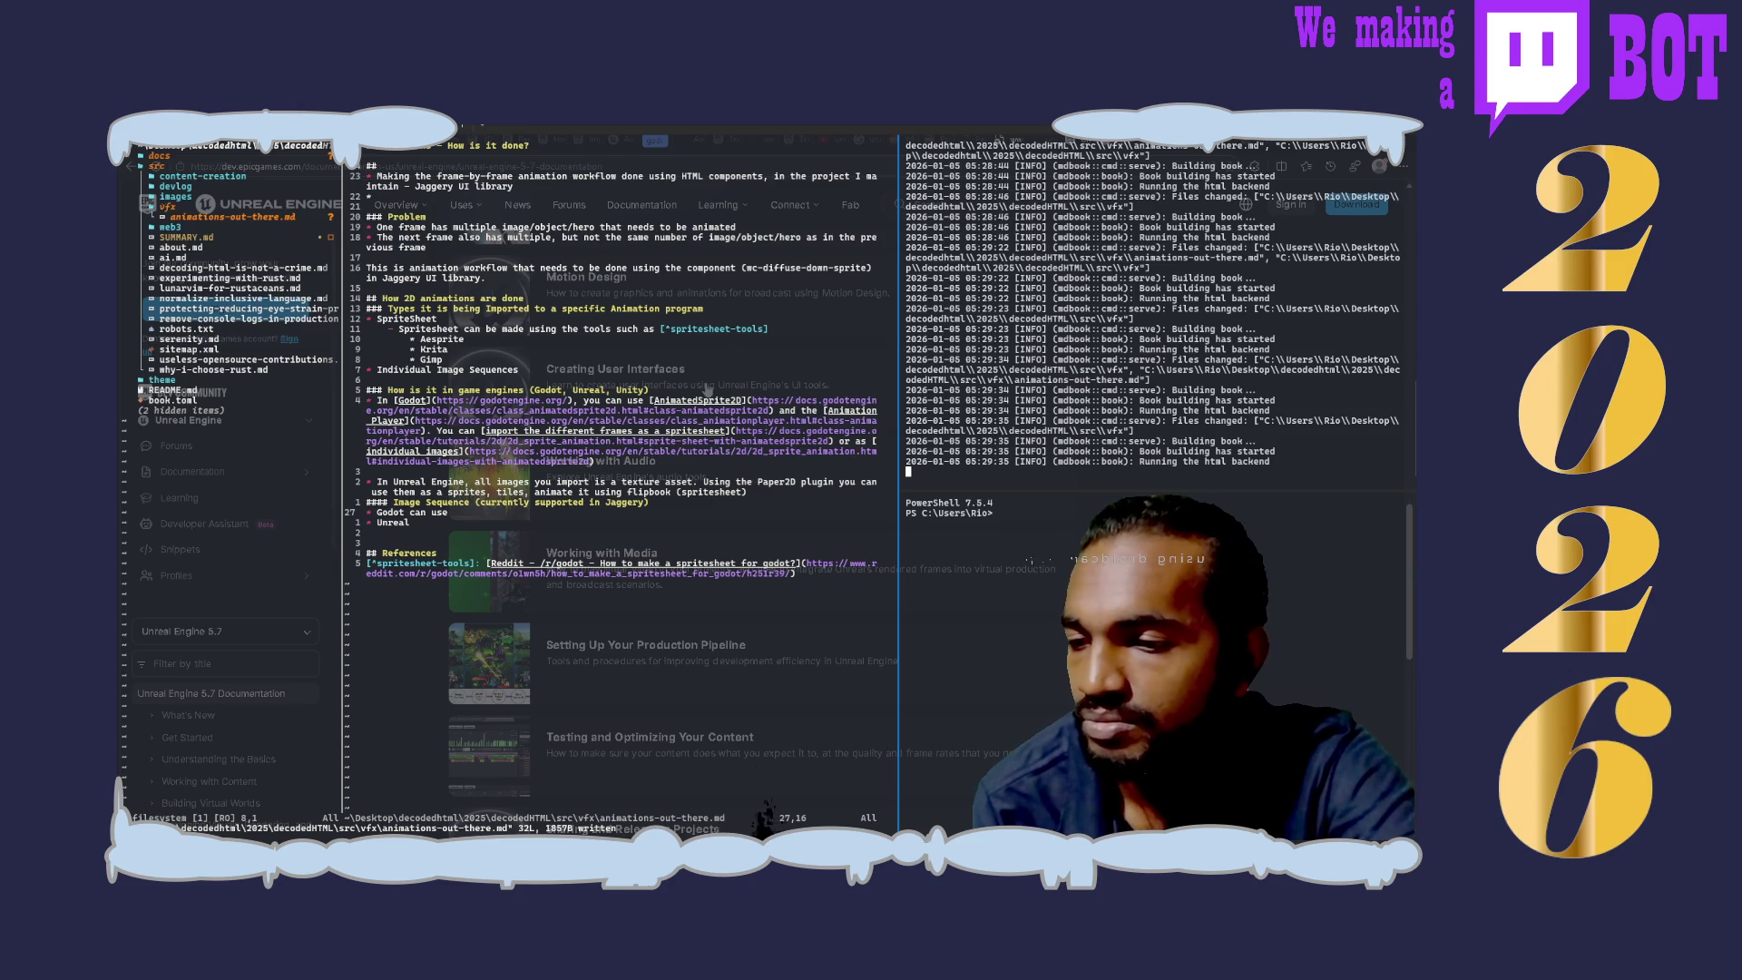
{"action": "scroll", "coordinate": [707, 391], "scroll_direction": "down", "scroll_amount": 3}
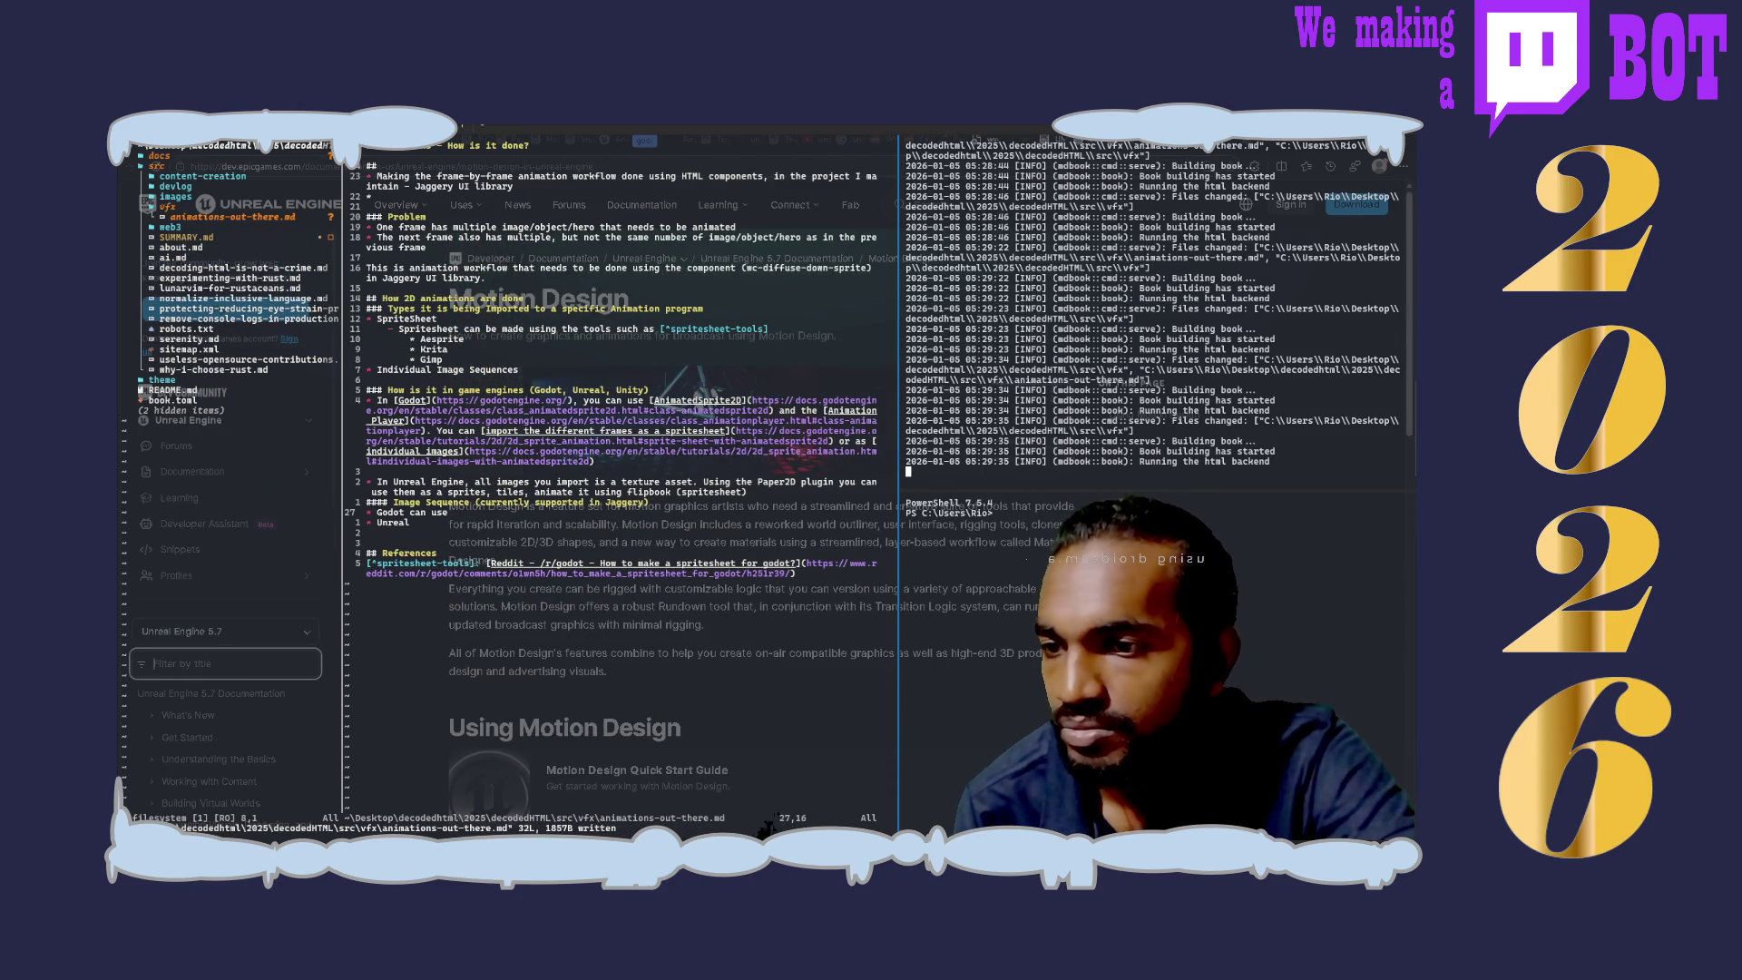
{"action": "scroll", "coordinate": [627, 613], "scroll_direction": "down", "scroll_amount": 2}
{"action": "scroll", "coordinate": [766, 813], "scroll_direction": "down", "scroll_amount": 1}
{"action": "scroll", "coordinate": [767, 817], "scroll_direction": "down", "scroll_amount": 4}
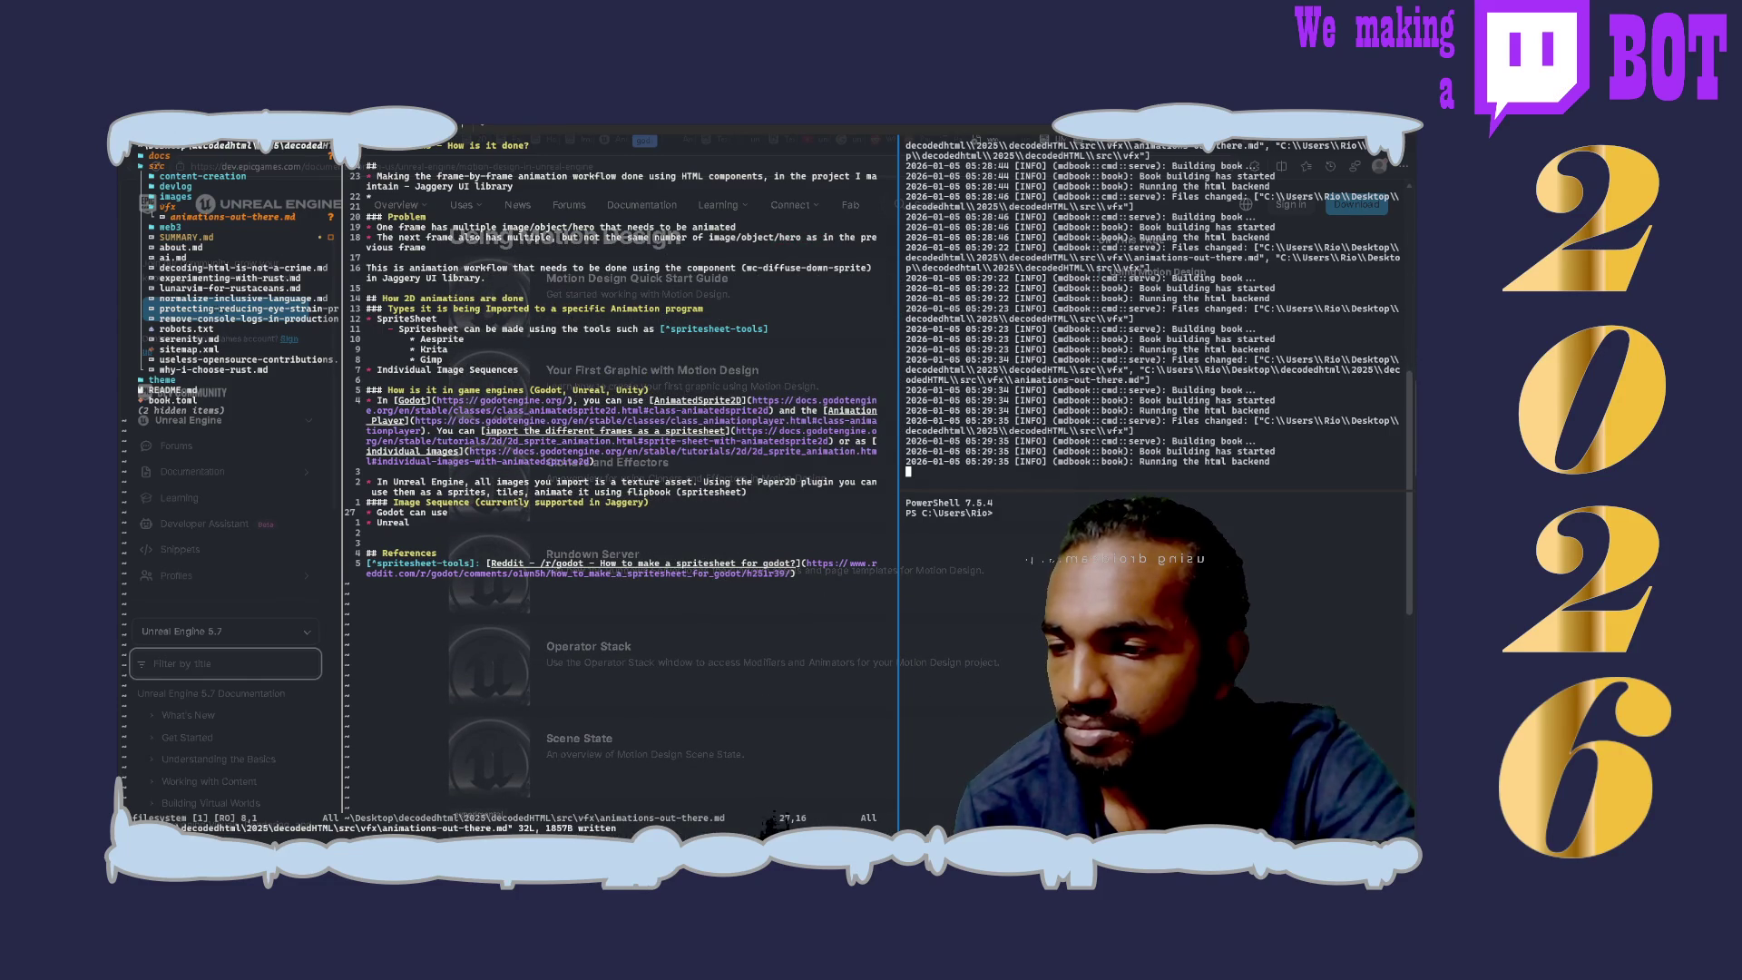
{"action": "scroll", "coordinate": [767, 818], "scroll_direction": "down", "scroll_amount": 3}
{"action": "scroll", "coordinate": [773, 817], "scroll_direction": "down", "scroll_amount": 3}
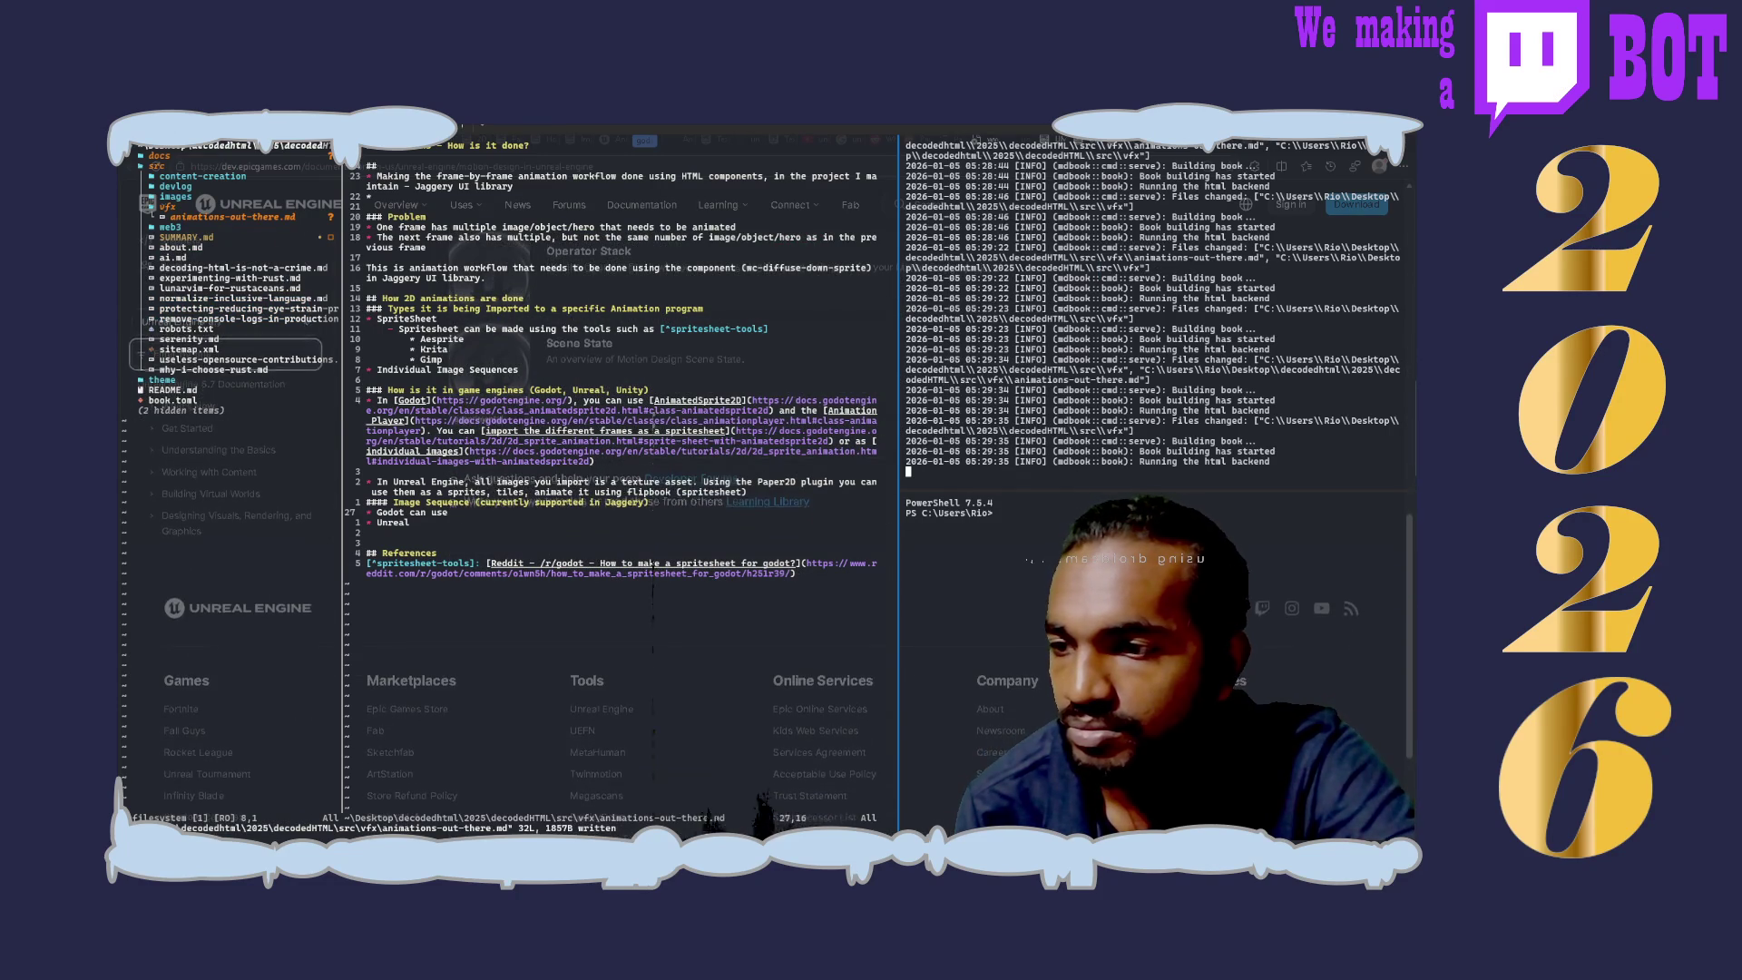
{"action": "scroll", "coordinate": [766, 816], "scroll_direction": "up", "scroll_amount": 5}
{"action": "scroll", "coordinate": [766, 818], "scroll_direction": "up", "scroll_amount": 3}
{"action": "scroll", "coordinate": [769, 817], "scroll_direction": "down", "scroll_amount": 2}
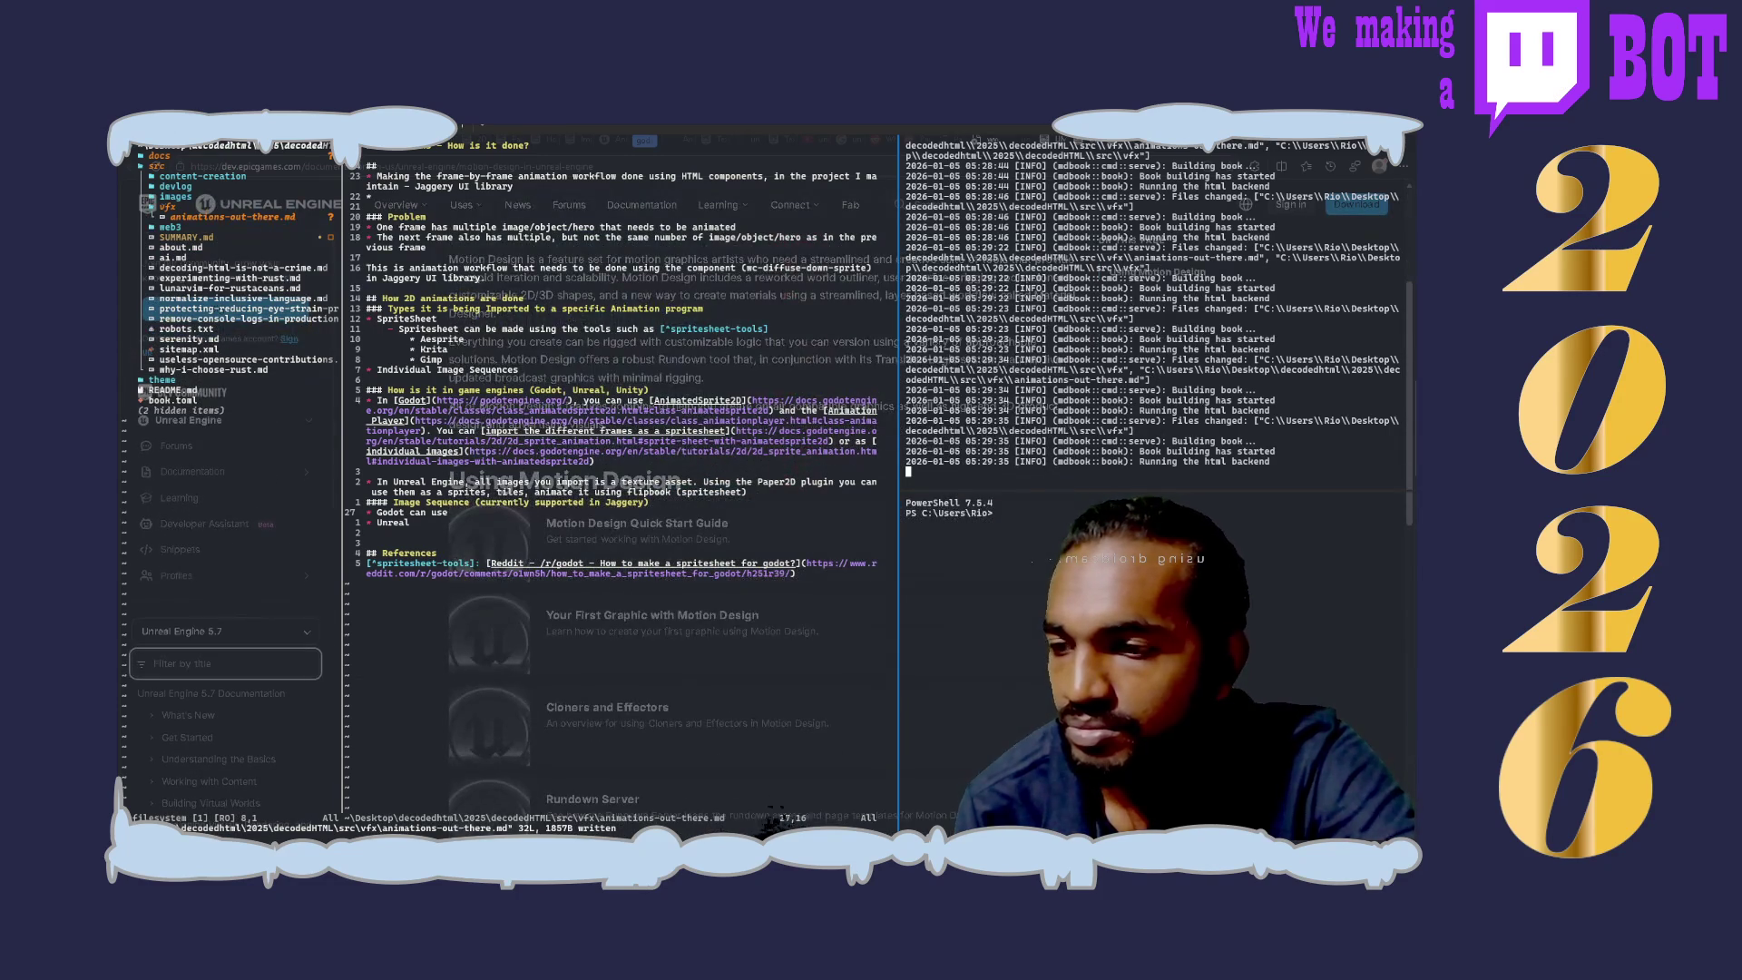
{"action": "left_click", "coordinate": [676, 545]}
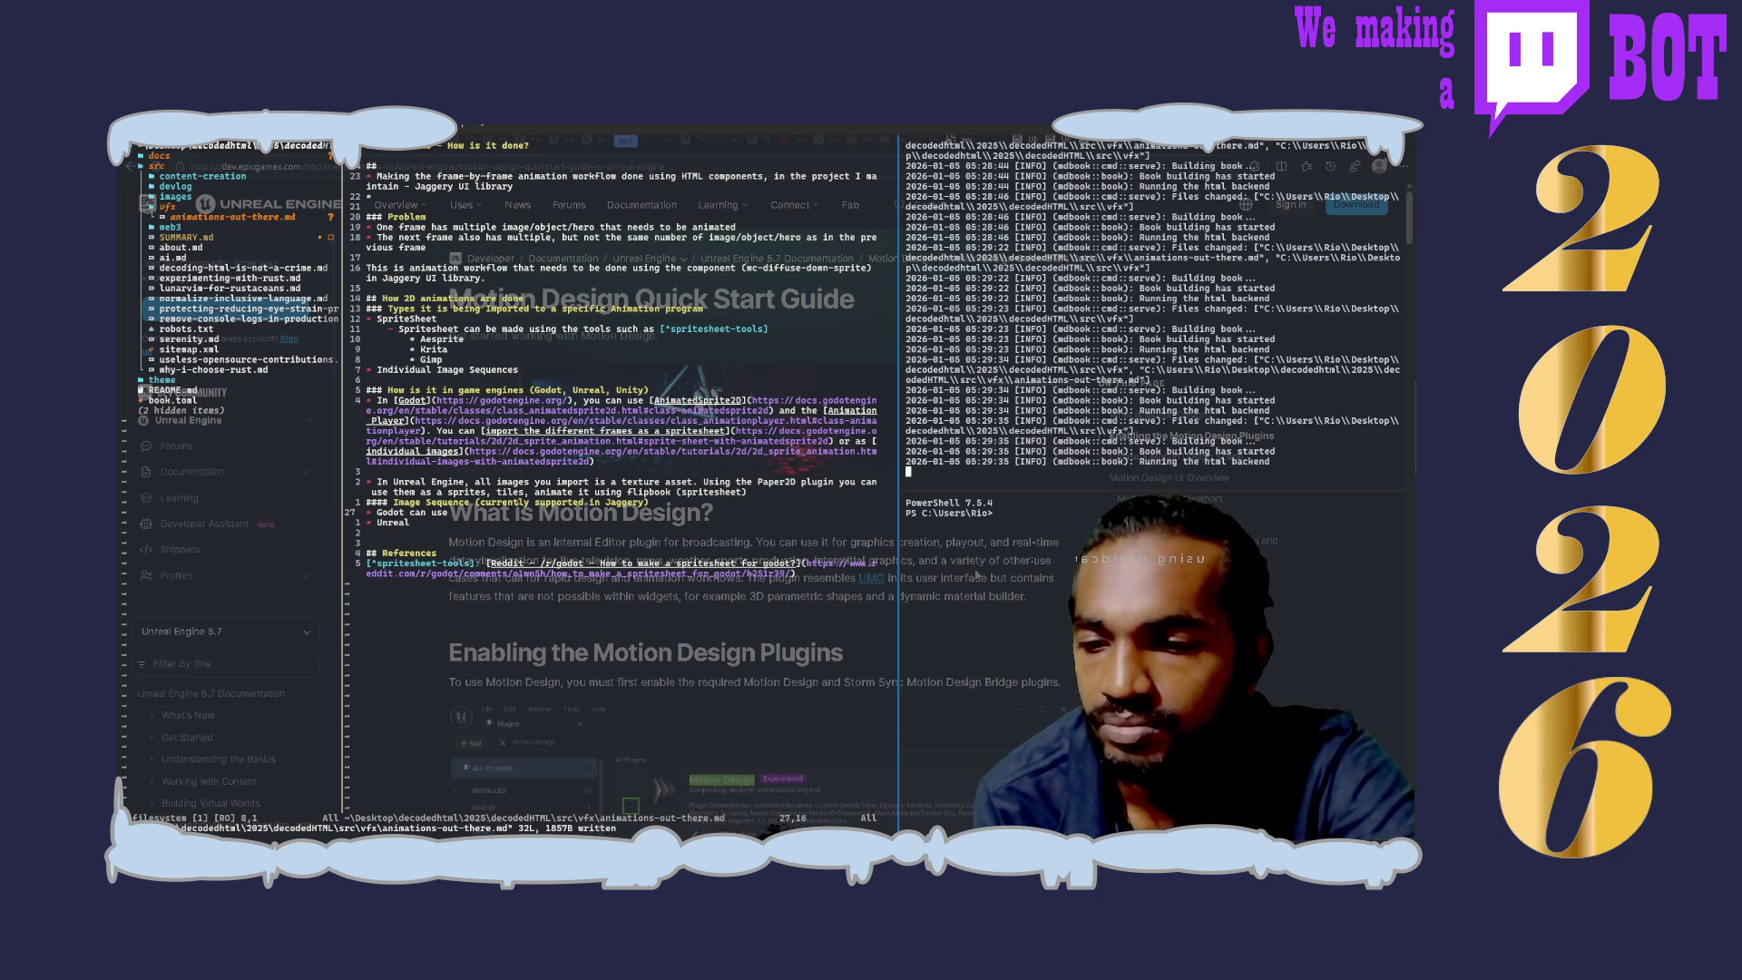
{"action": "scroll", "coordinate": [975, 574], "scroll_direction": "down", "scroll_amount": 3}
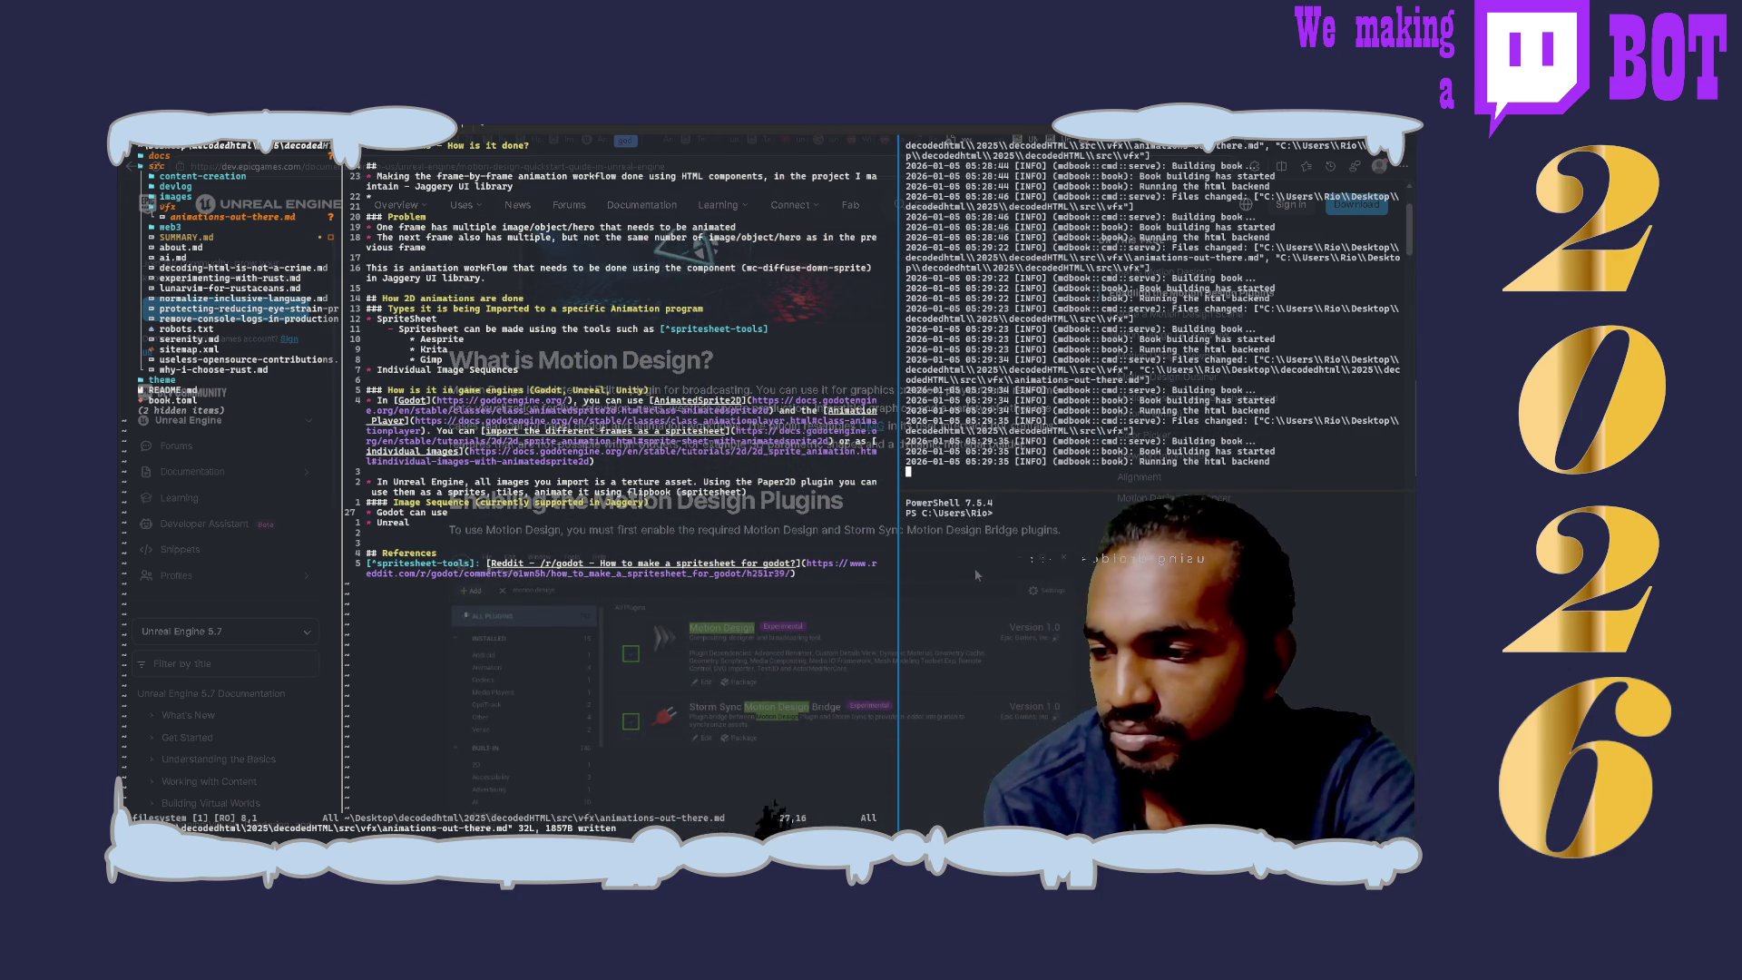
{"action": "scroll", "coordinate": [976, 576], "scroll_direction": "down", "scroll_amount": 5}
{"action": "scroll", "coordinate": [976, 576], "scroll_direction": "down", "scroll_amount": 3}
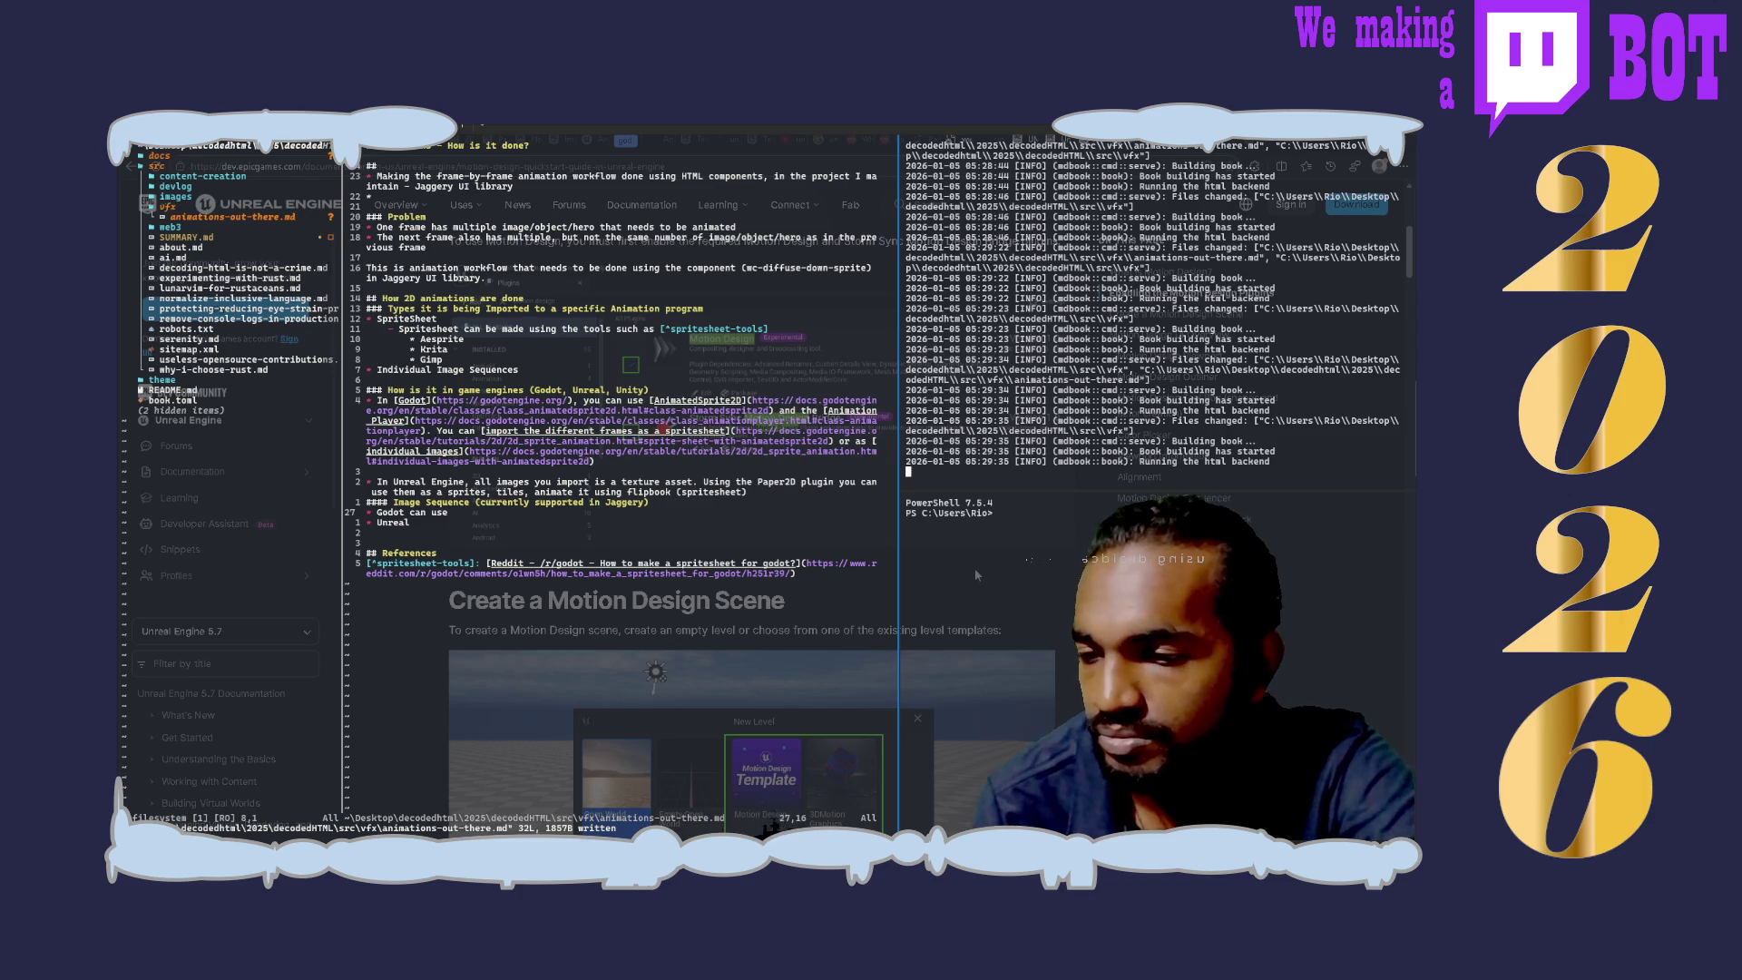
{"action": "scroll", "coordinate": [974, 567], "scroll_direction": "down", "scroll_amount": 4}
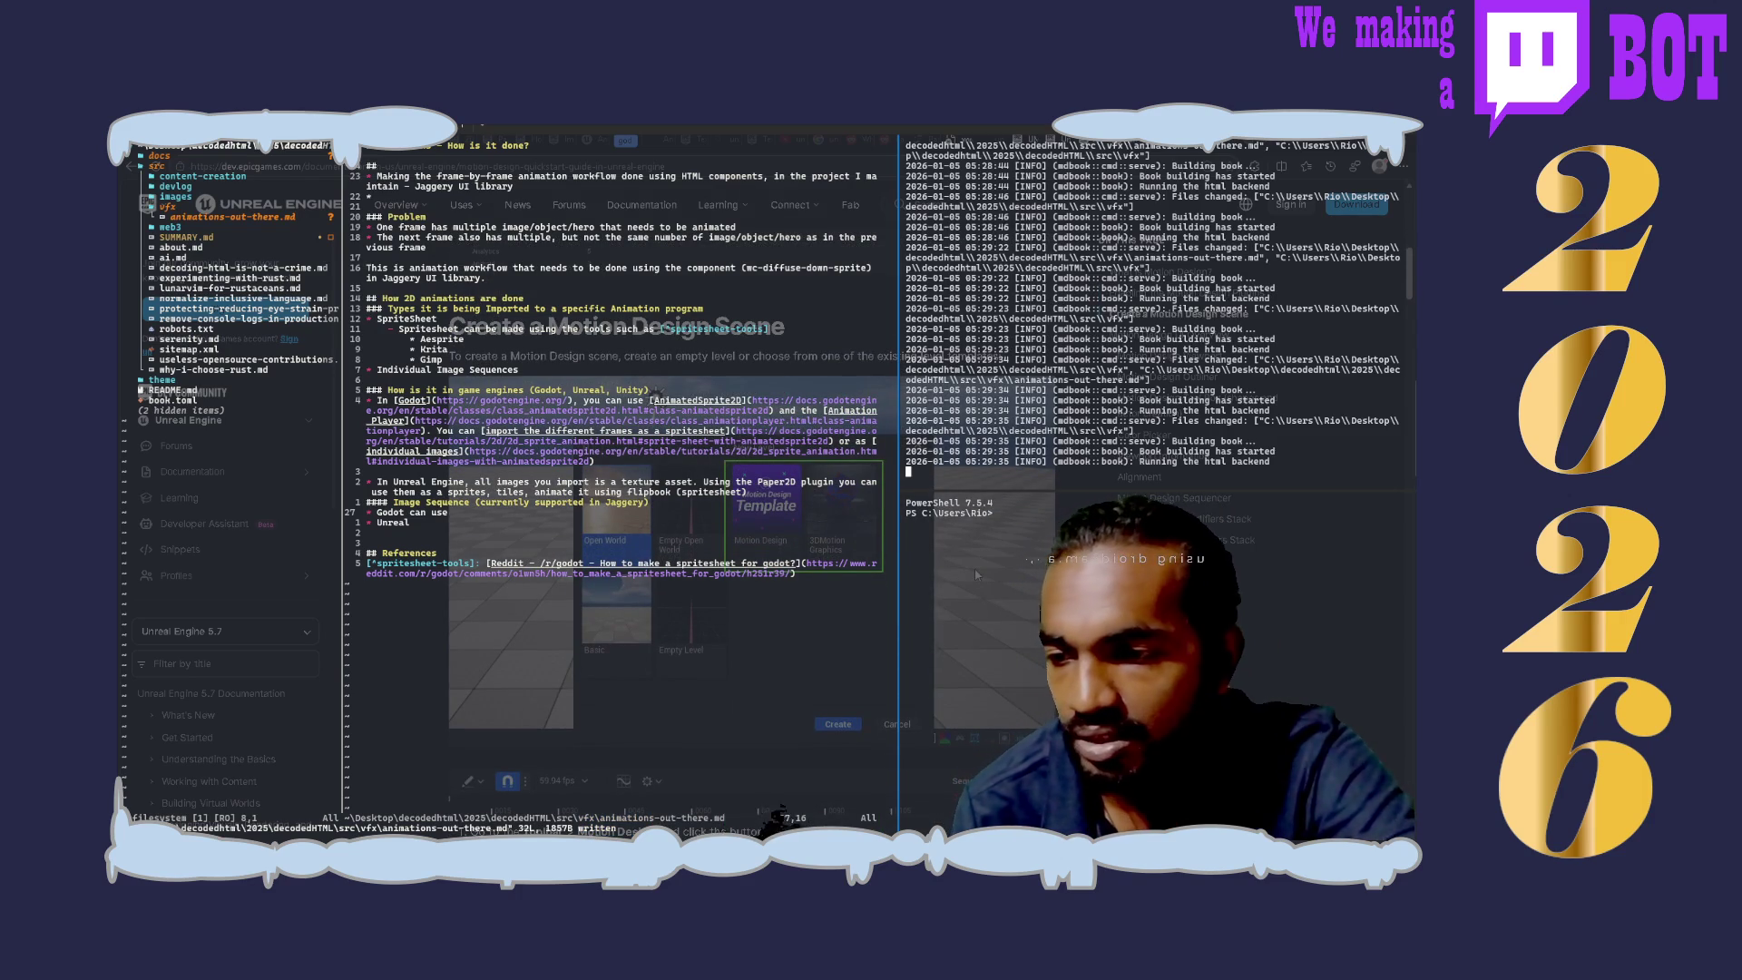
Step: Navigate back to the UMG Editor Reference page
{"action": "key", "text": "alt+Left"}
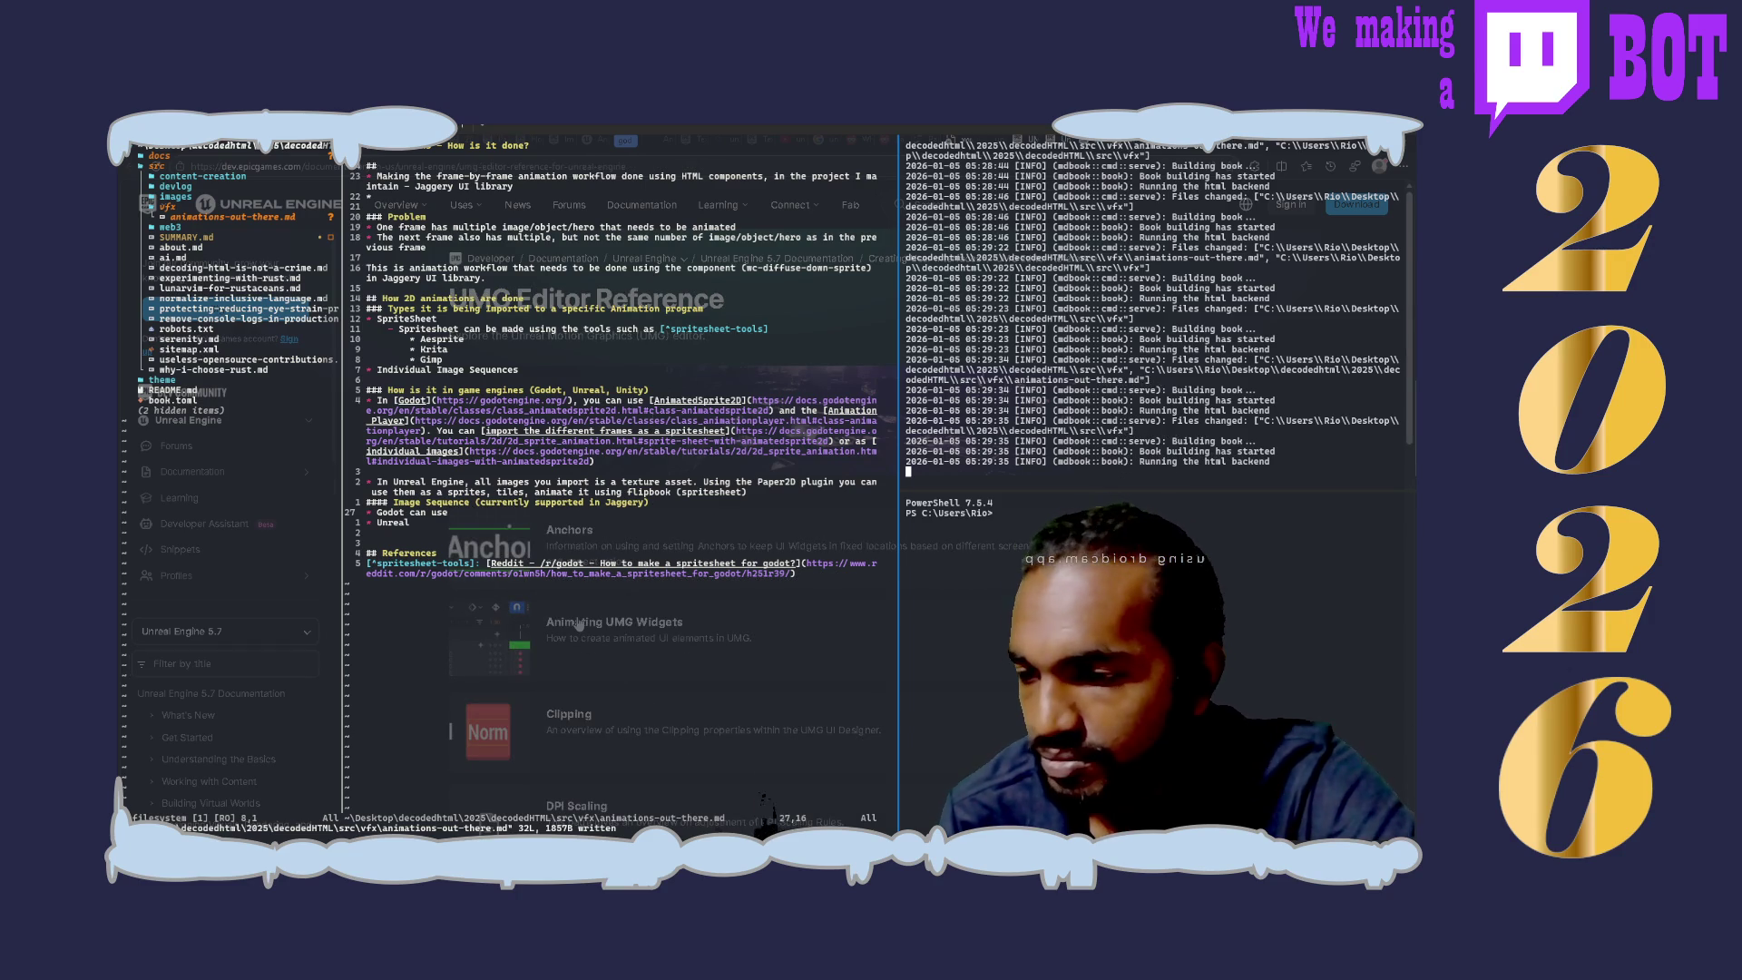
{"action": "scroll", "coordinate": [835, 598], "scroll_direction": "down", "scroll_amount": 5}
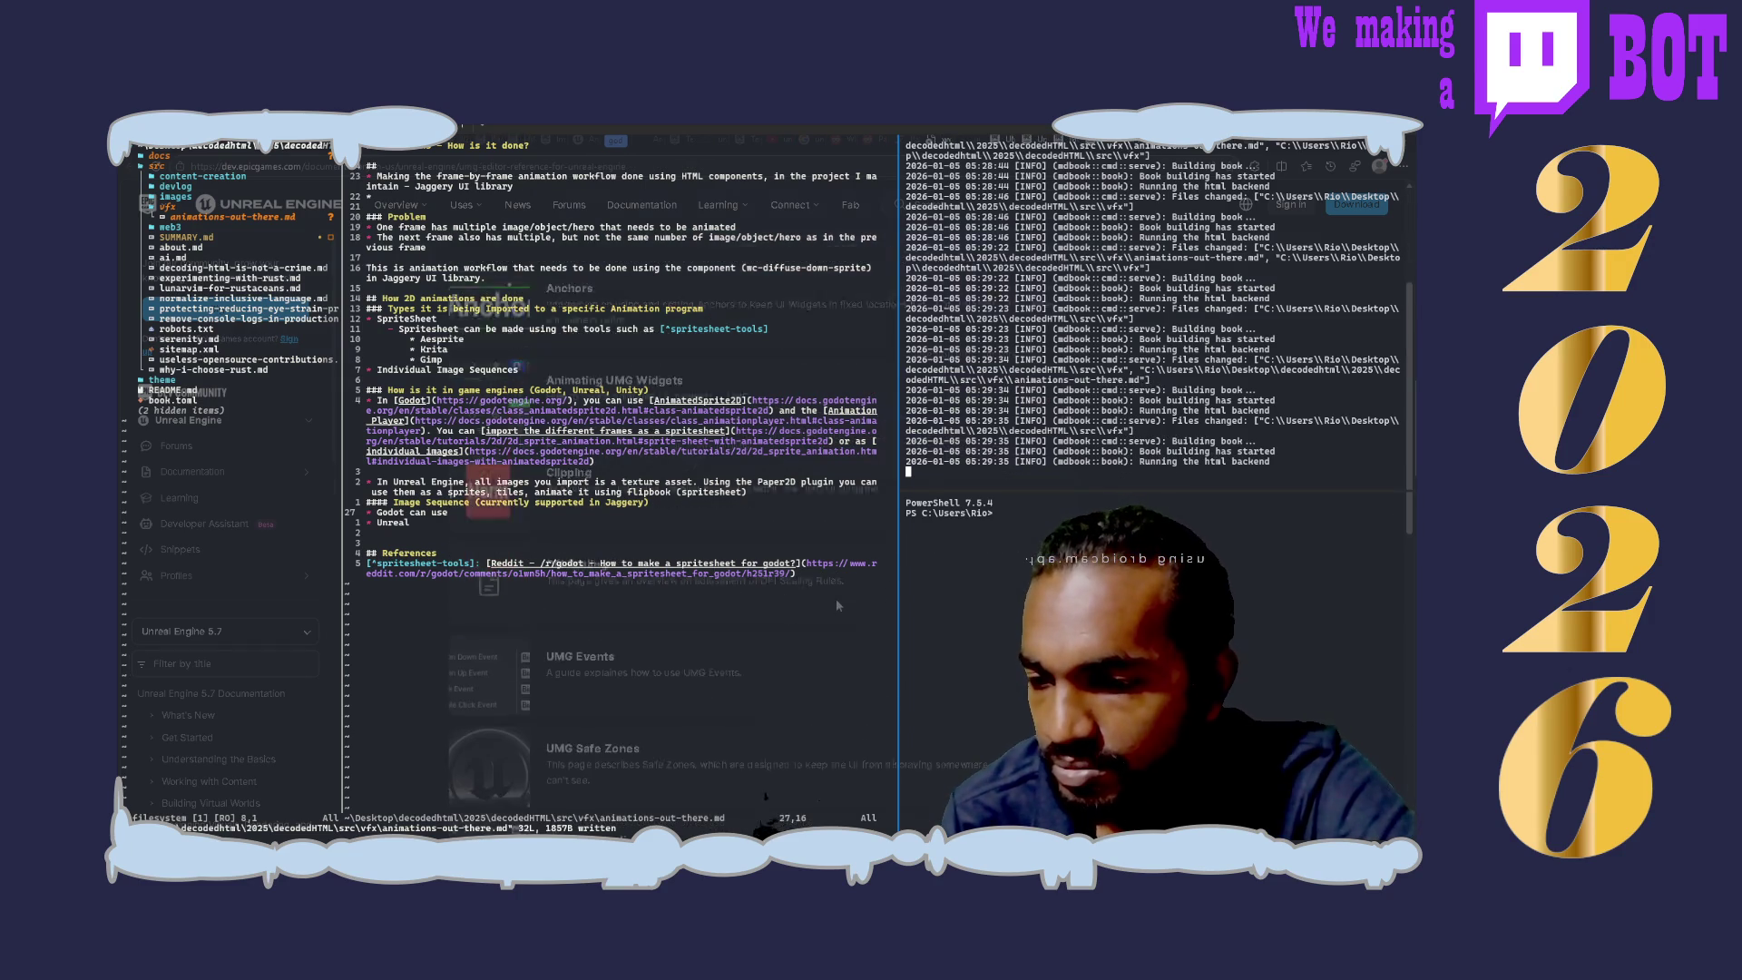
{"action": "scroll", "coordinate": [837, 606], "scroll_direction": "down", "scroll_amount": 5}
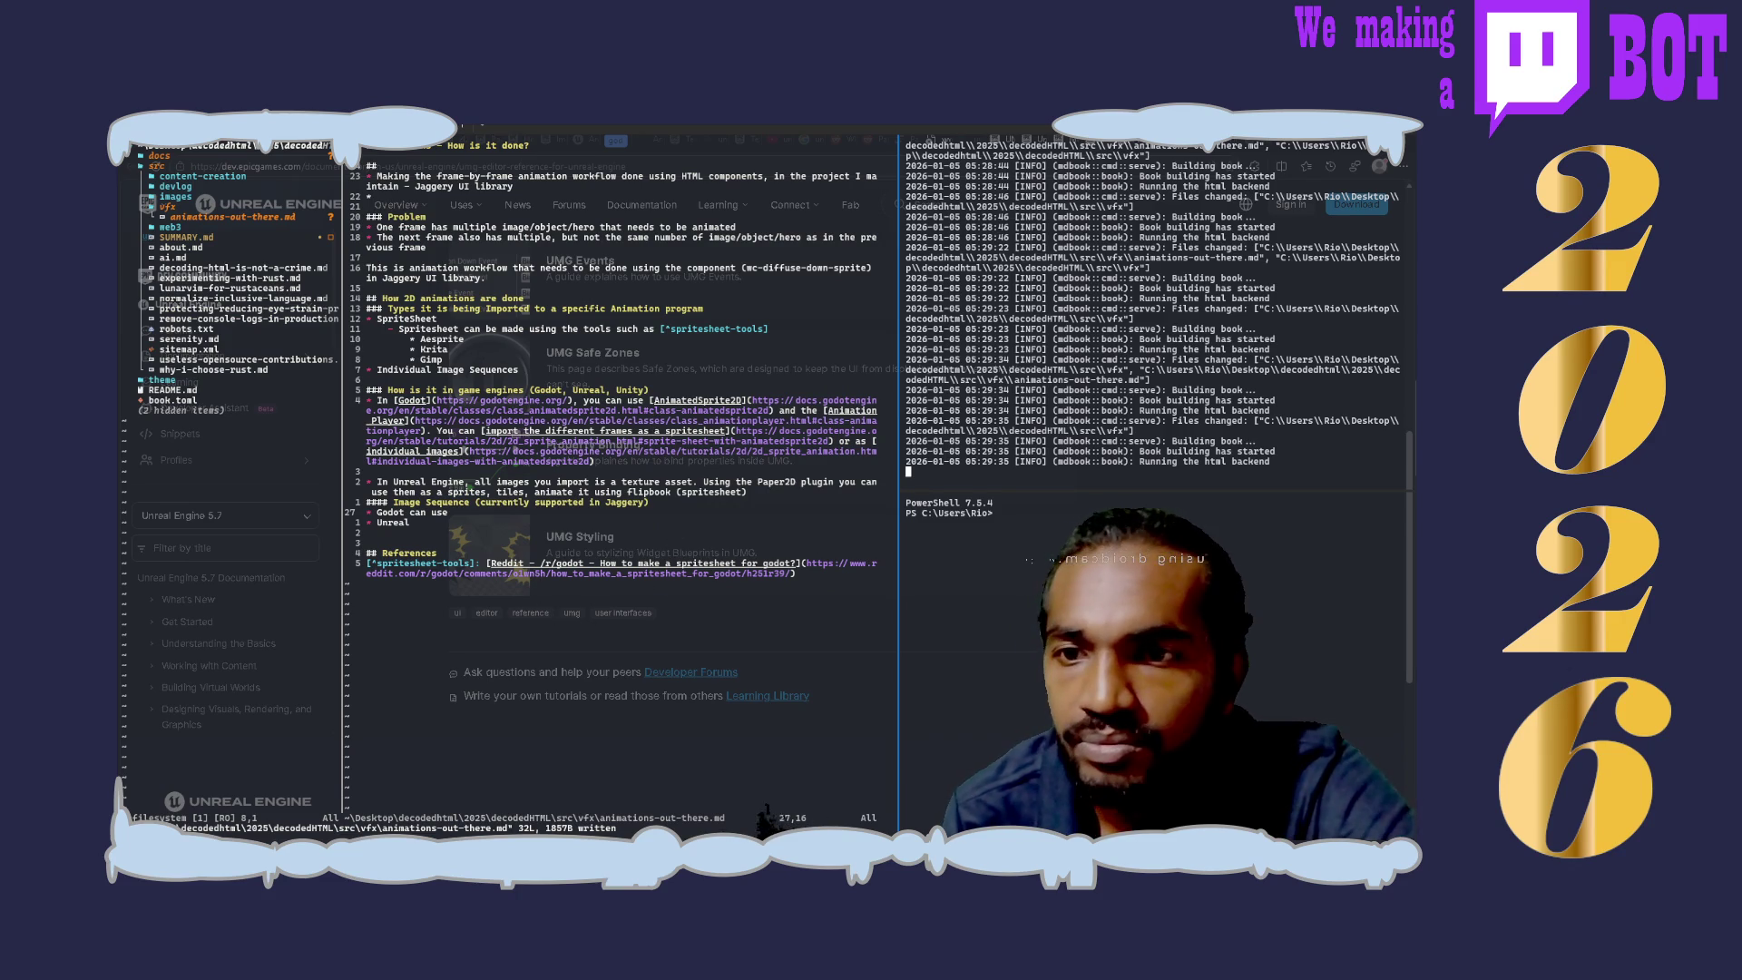
Step: Open the Animating UMG Widgets page from the UMG Editor Reference cards
{"action": "left_click", "coordinate": [865, 518]}
{"action": "scroll", "coordinate": [950, 759], "scroll_direction": "down", "scroll_amount": 3}
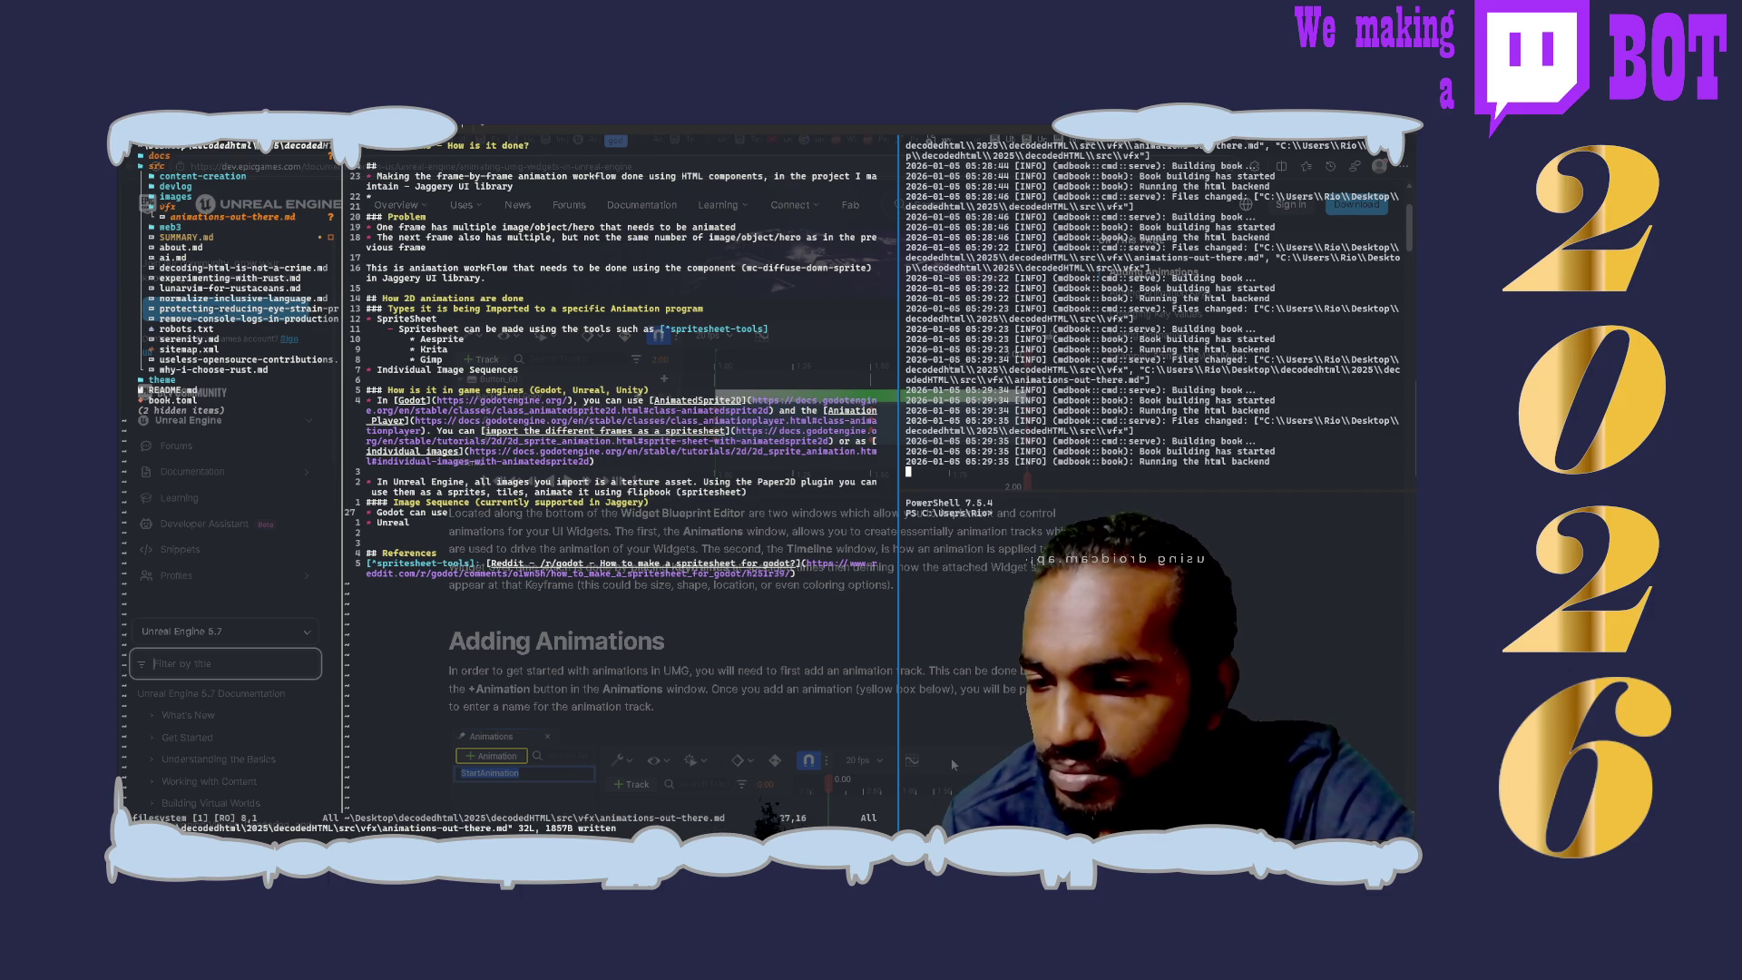
{"action": "scroll", "coordinate": [952, 758], "scroll_direction": "down", "scroll_amount": 2}
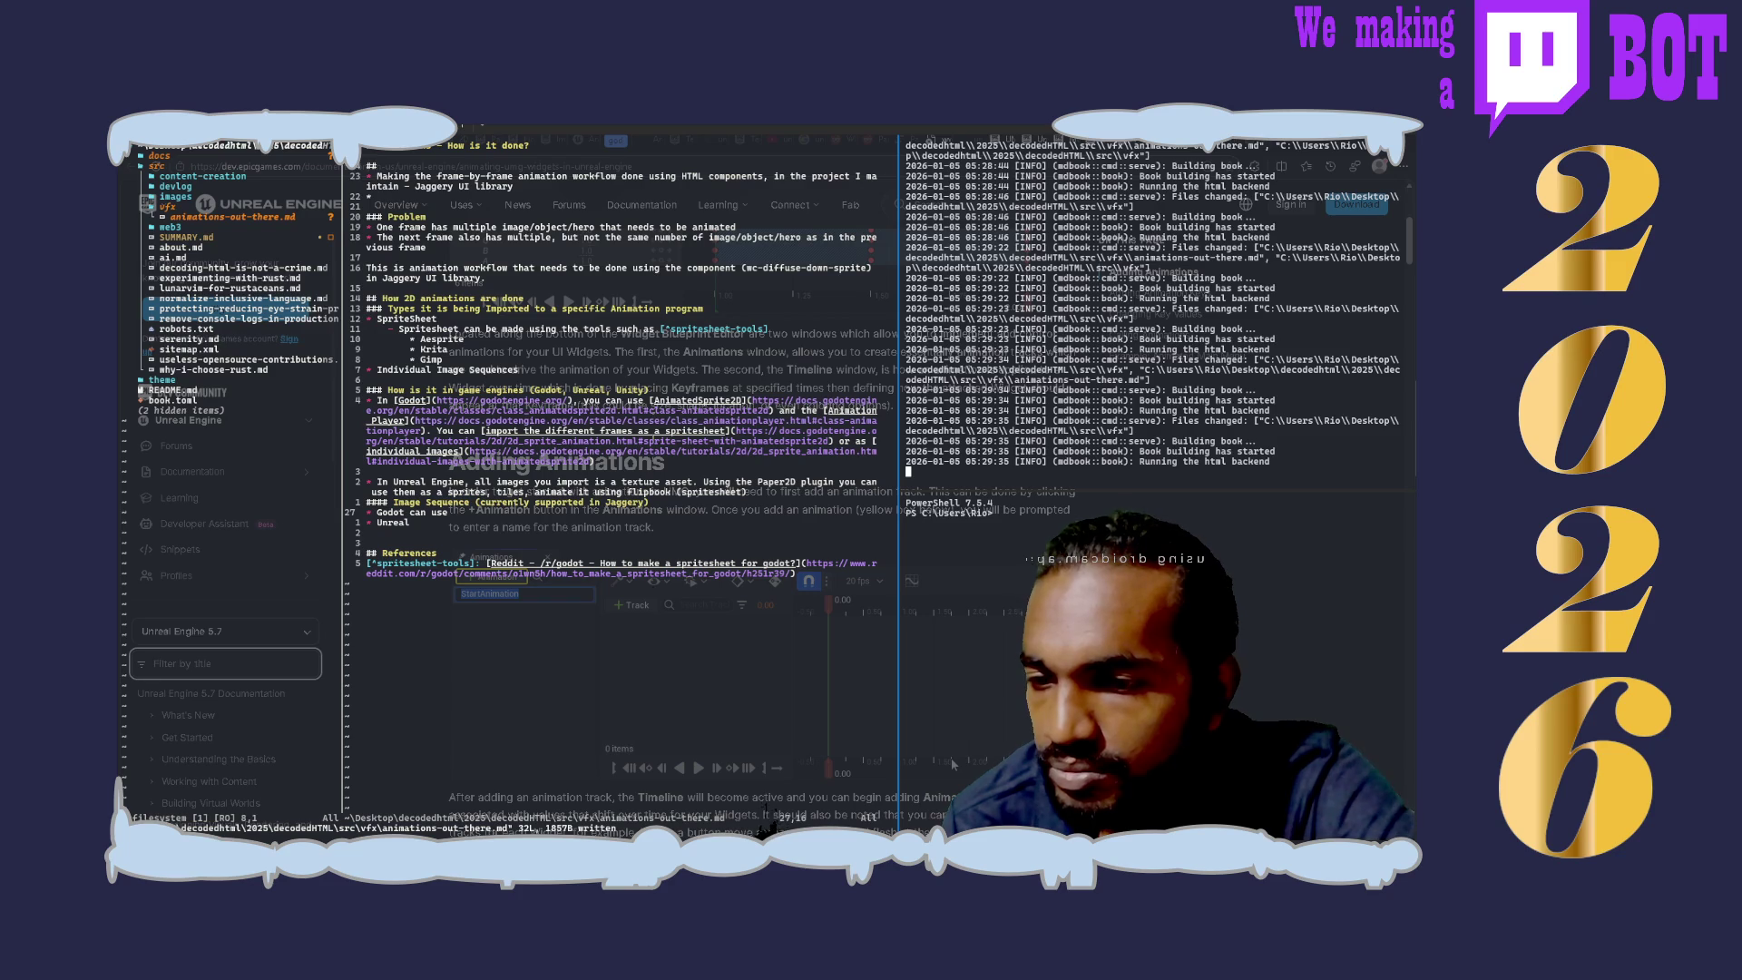
{"action": "scroll", "coordinate": [952, 758], "scroll_direction": "down", "scroll_amount": 3}
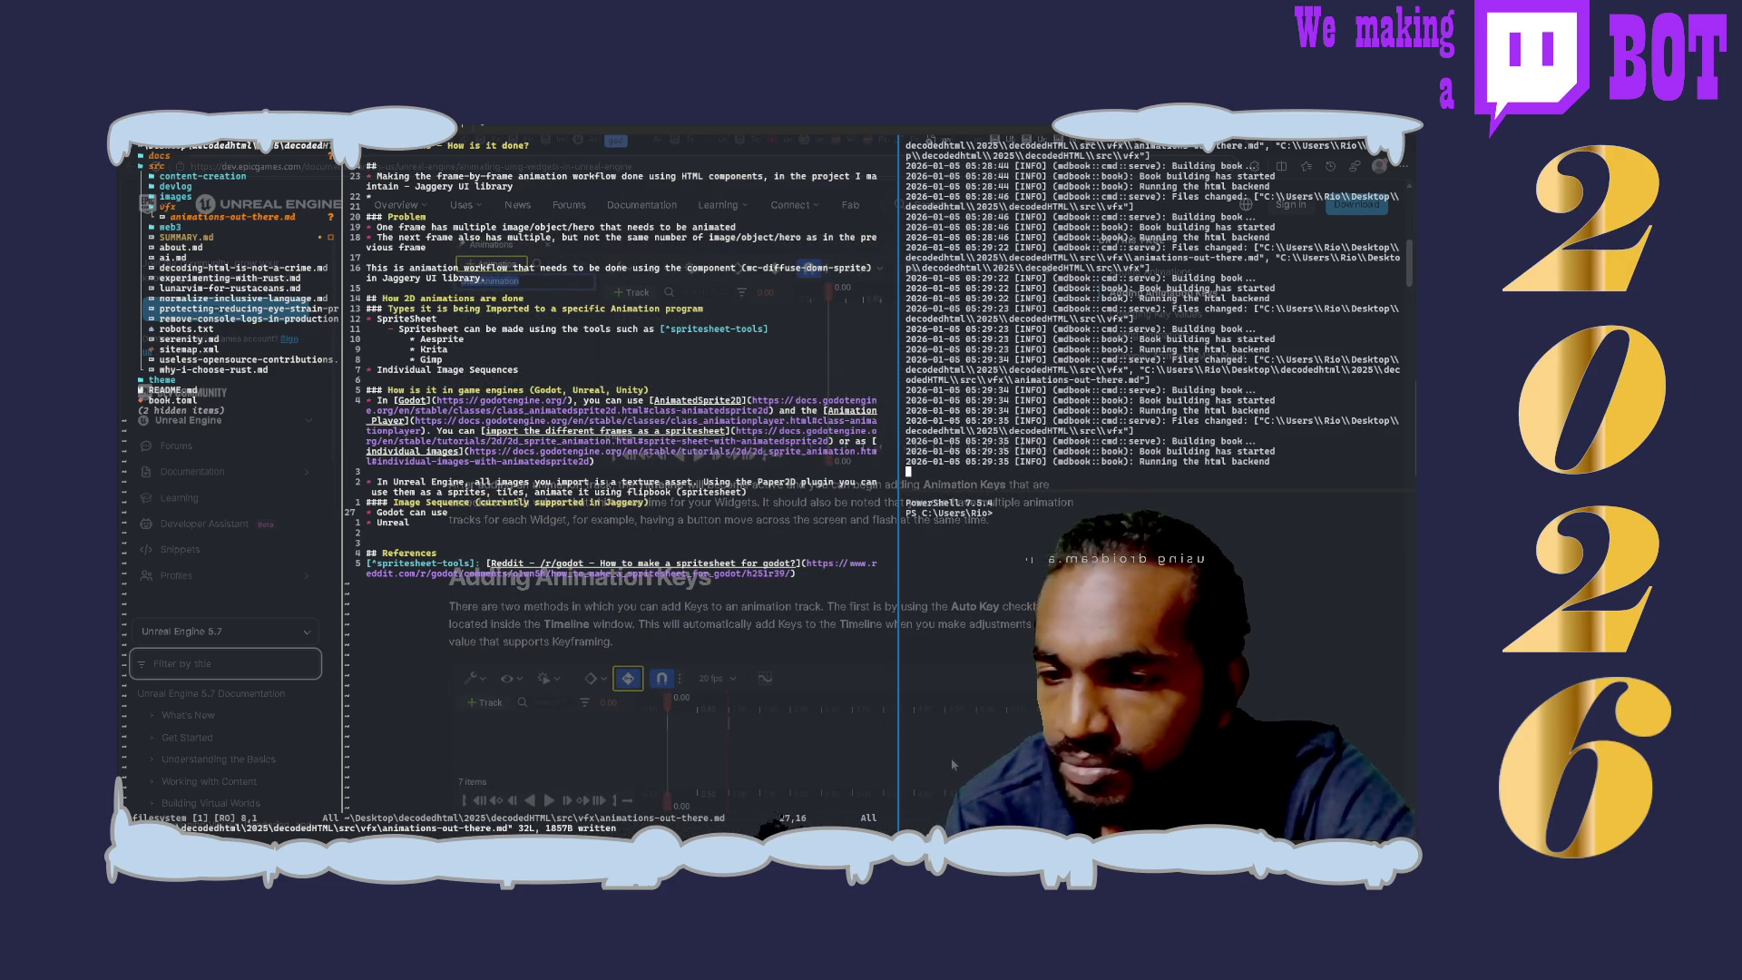
{"action": "scroll", "coordinate": [952, 758], "scroll_direction": "down", "scroll_amount": 1}
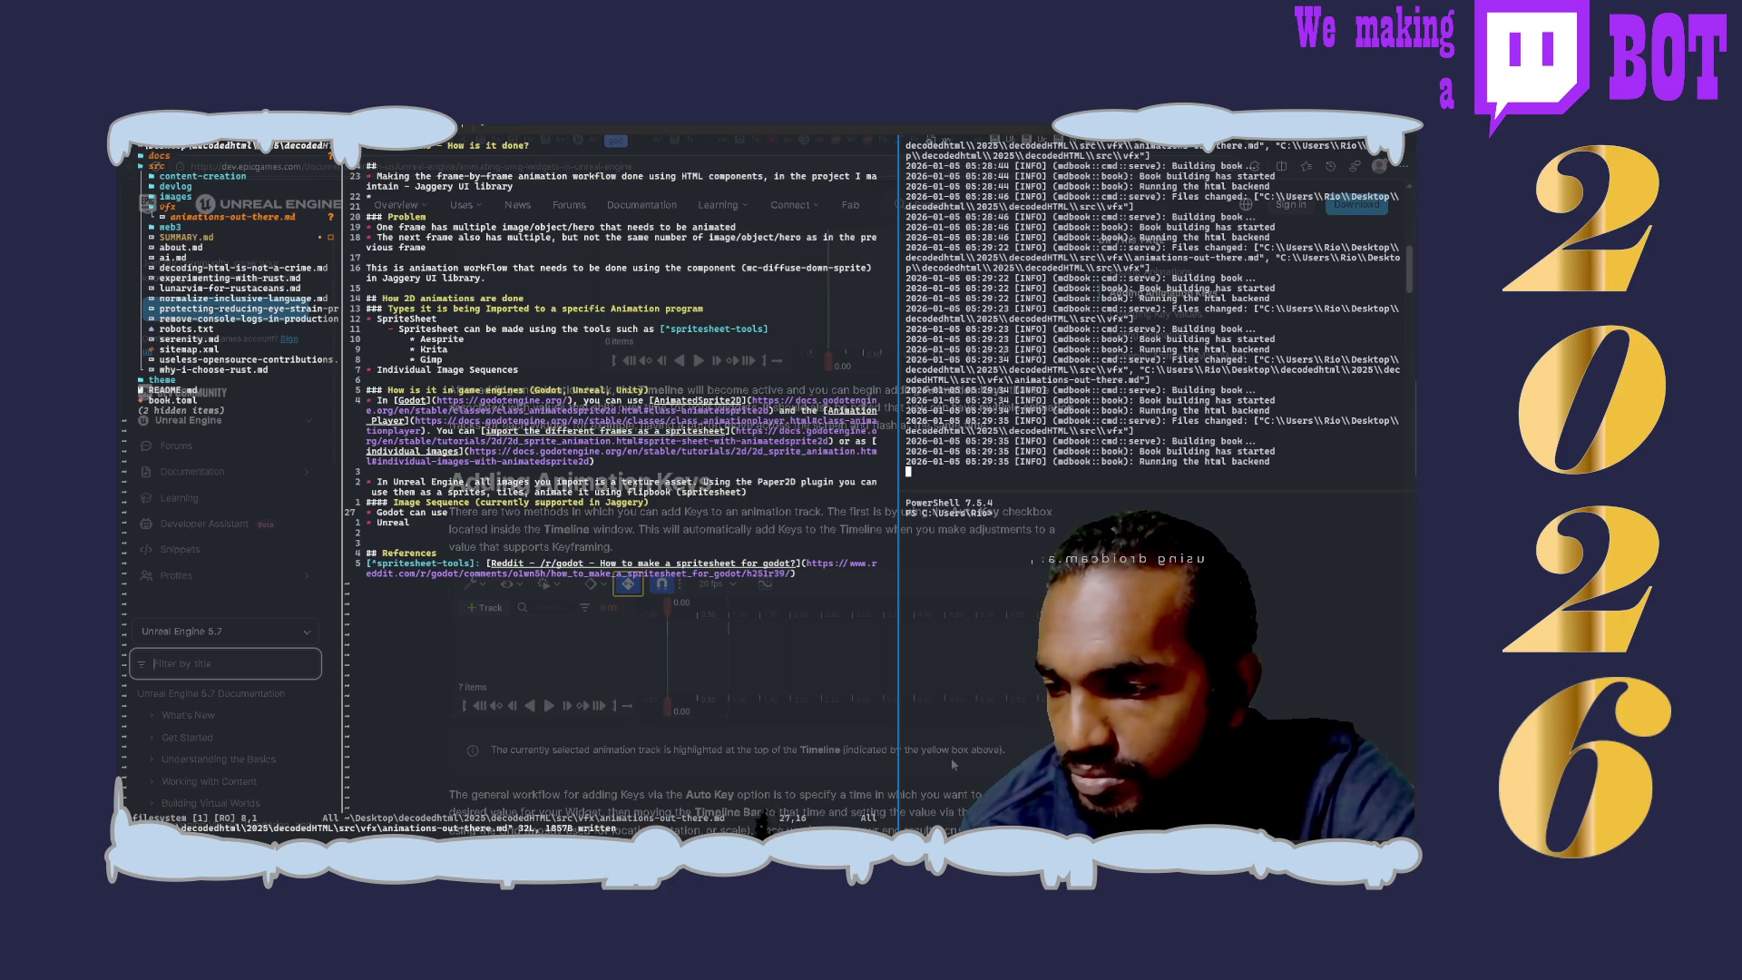
{"action": "scroll", "coordinate": [952, 759], "scroll_direction": "down", "scroll_amount": 3}
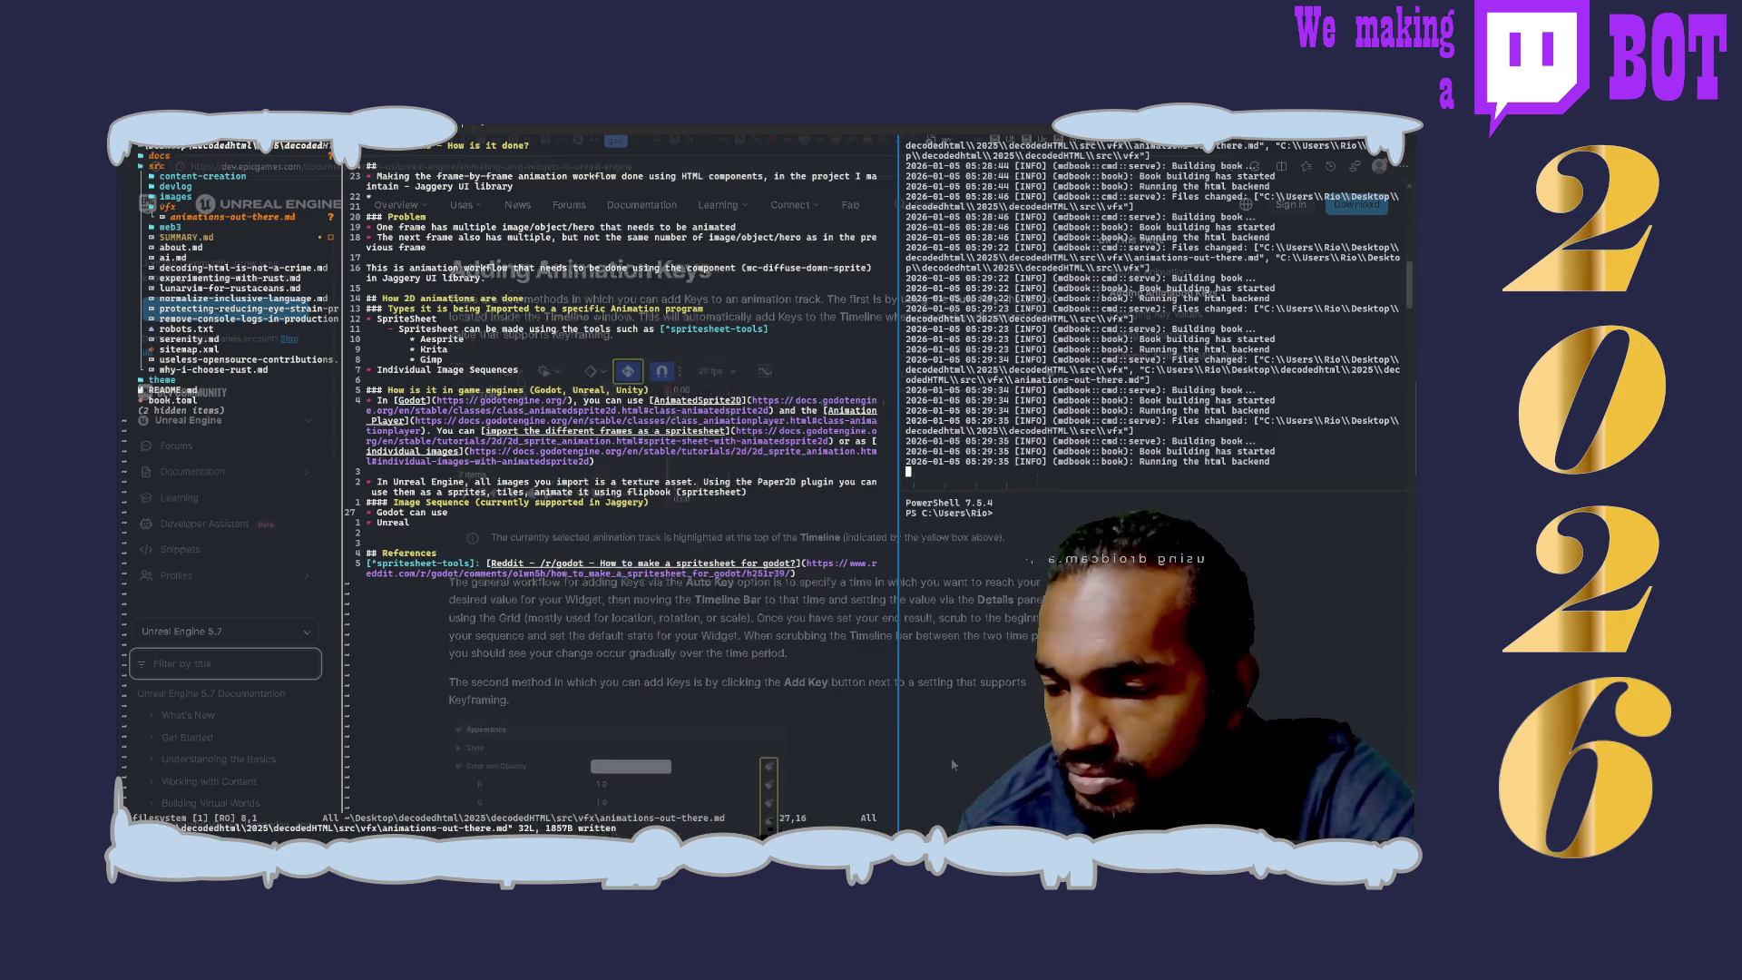
{"action": "scroll", "coordinate": [952, 757], "scroll_direction": "up", "scroll_amount": 5}
{"action": "scroll", "coordinate": [950, 759], "scroll_direction": "up", "scroll_amount": 2}
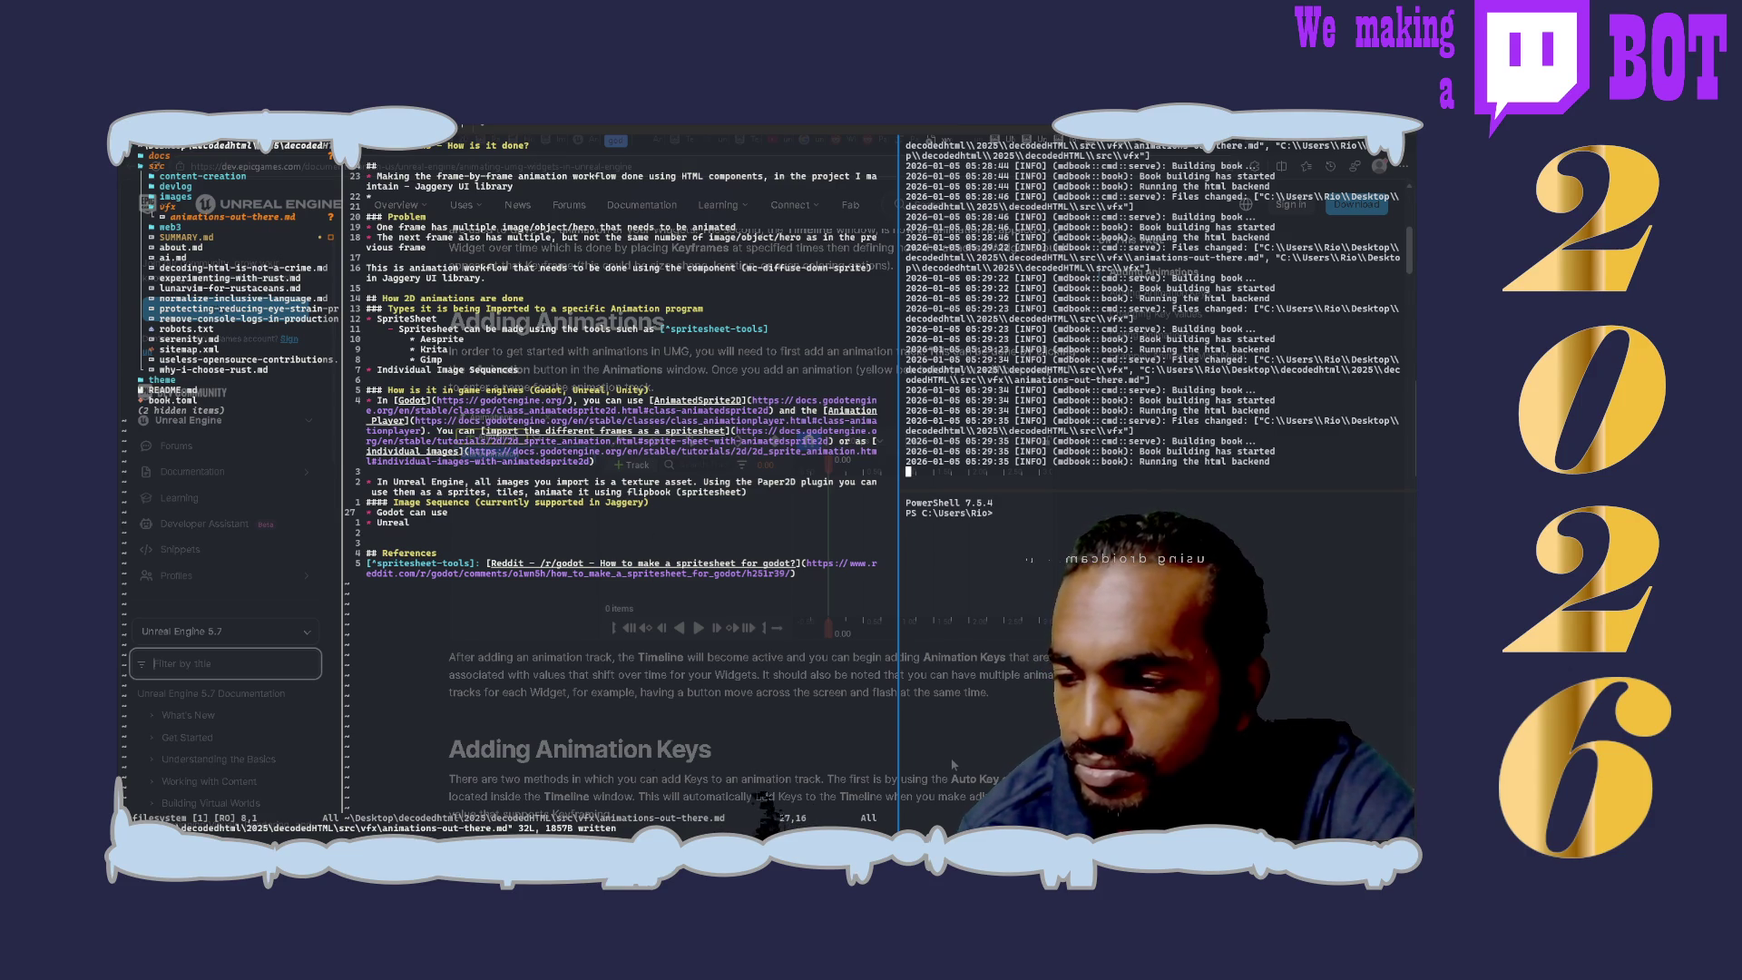
{"action": "scroll", "coordinate": [951, 758], "scroll_direction": "down", "scroll_amount": 3}
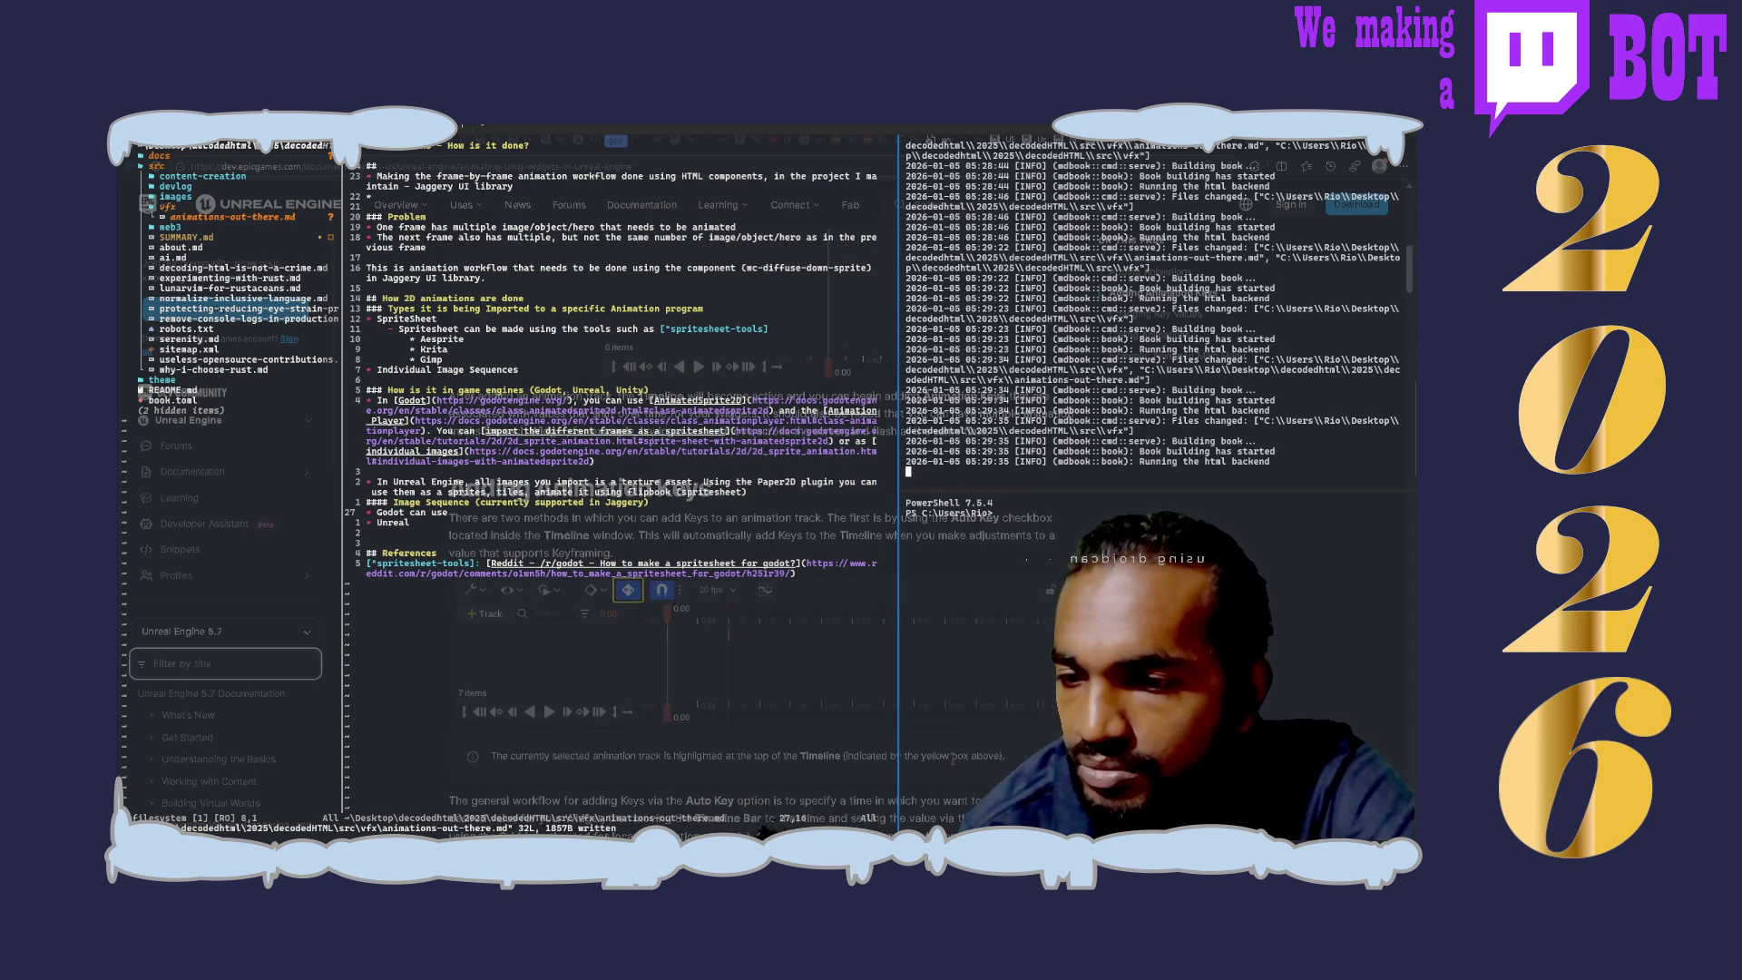
{"action": "scroll", "coordinate": [953, 760], "scroll_direction": "down", "scroll_amount": 3}
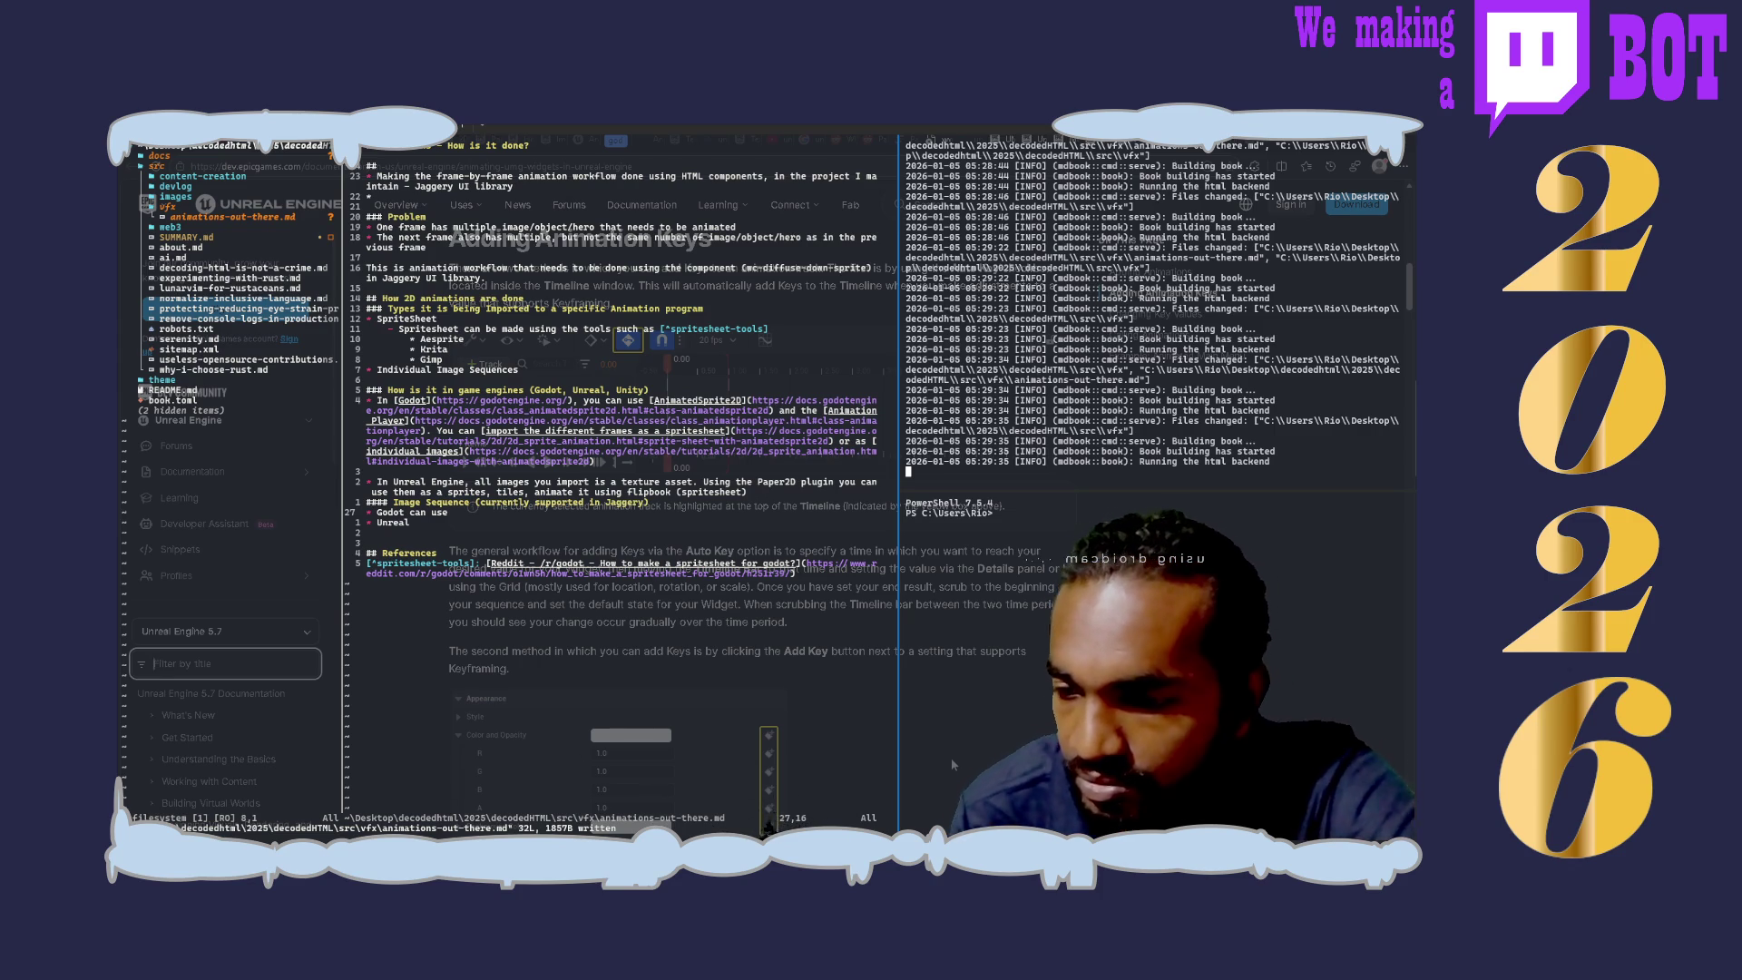
{"action": "scroll", "coordinate": [951, 758], "scroll_direction": "down", "scroll_amount": 5}
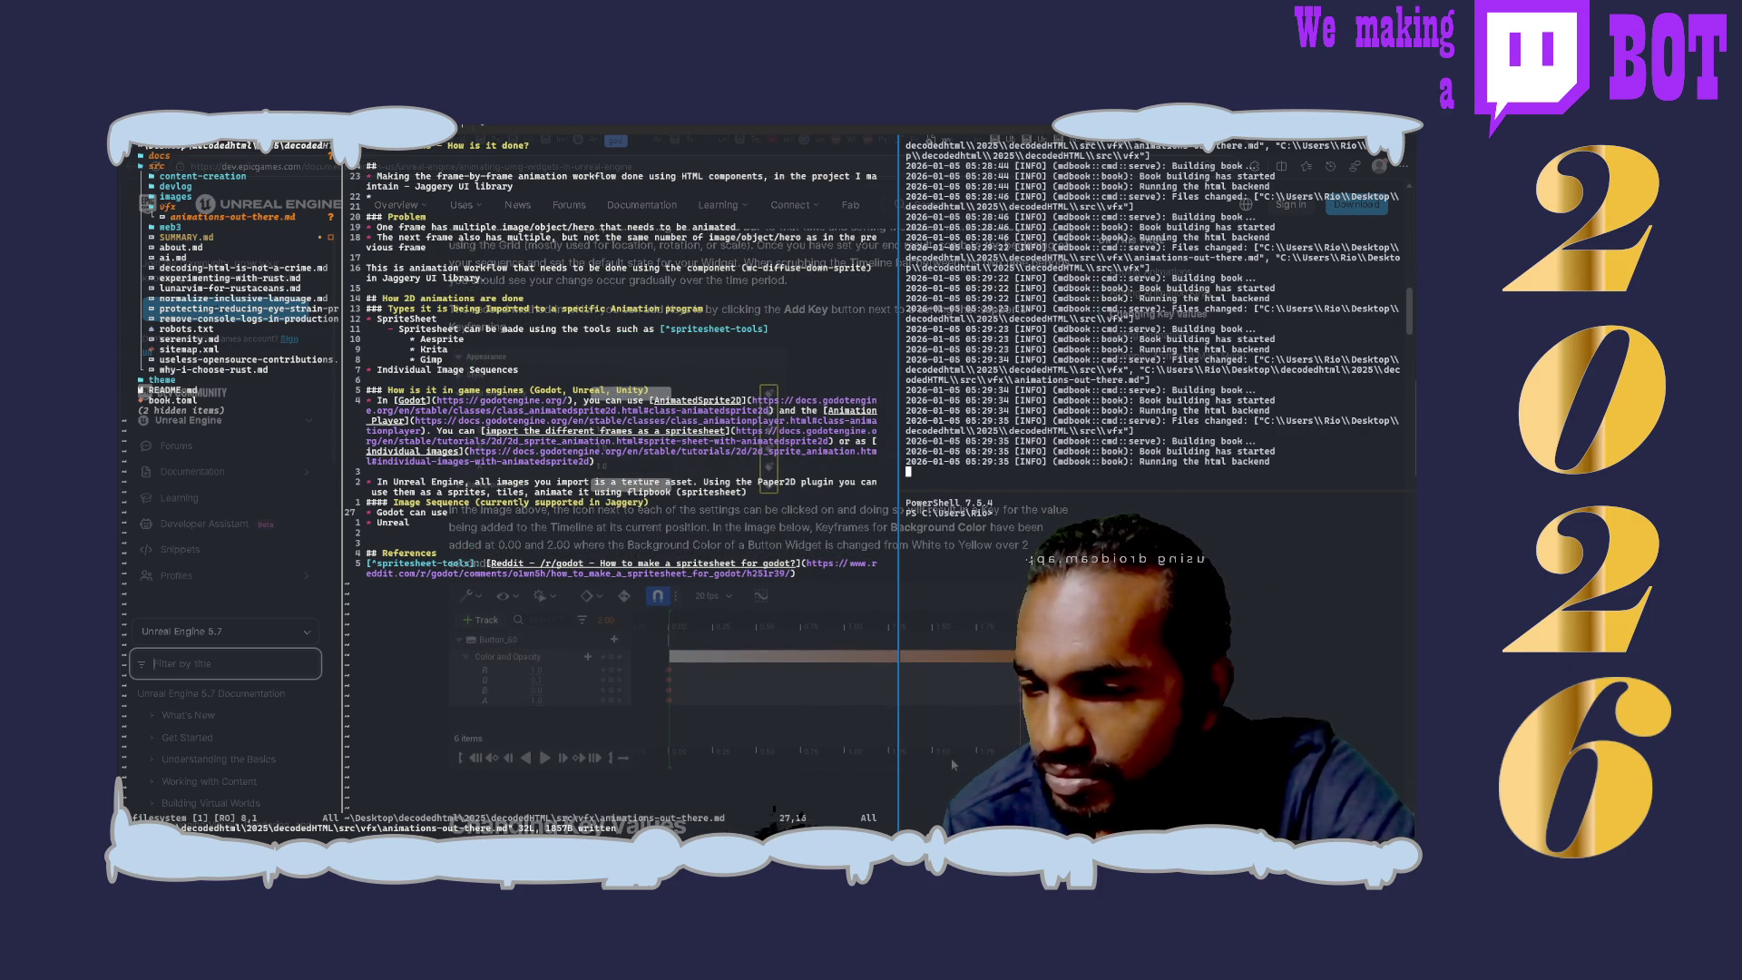
{"action": "scroll", "coordinate": [952, 758], "scroll_direction": "down", "scroll_amount": 5}
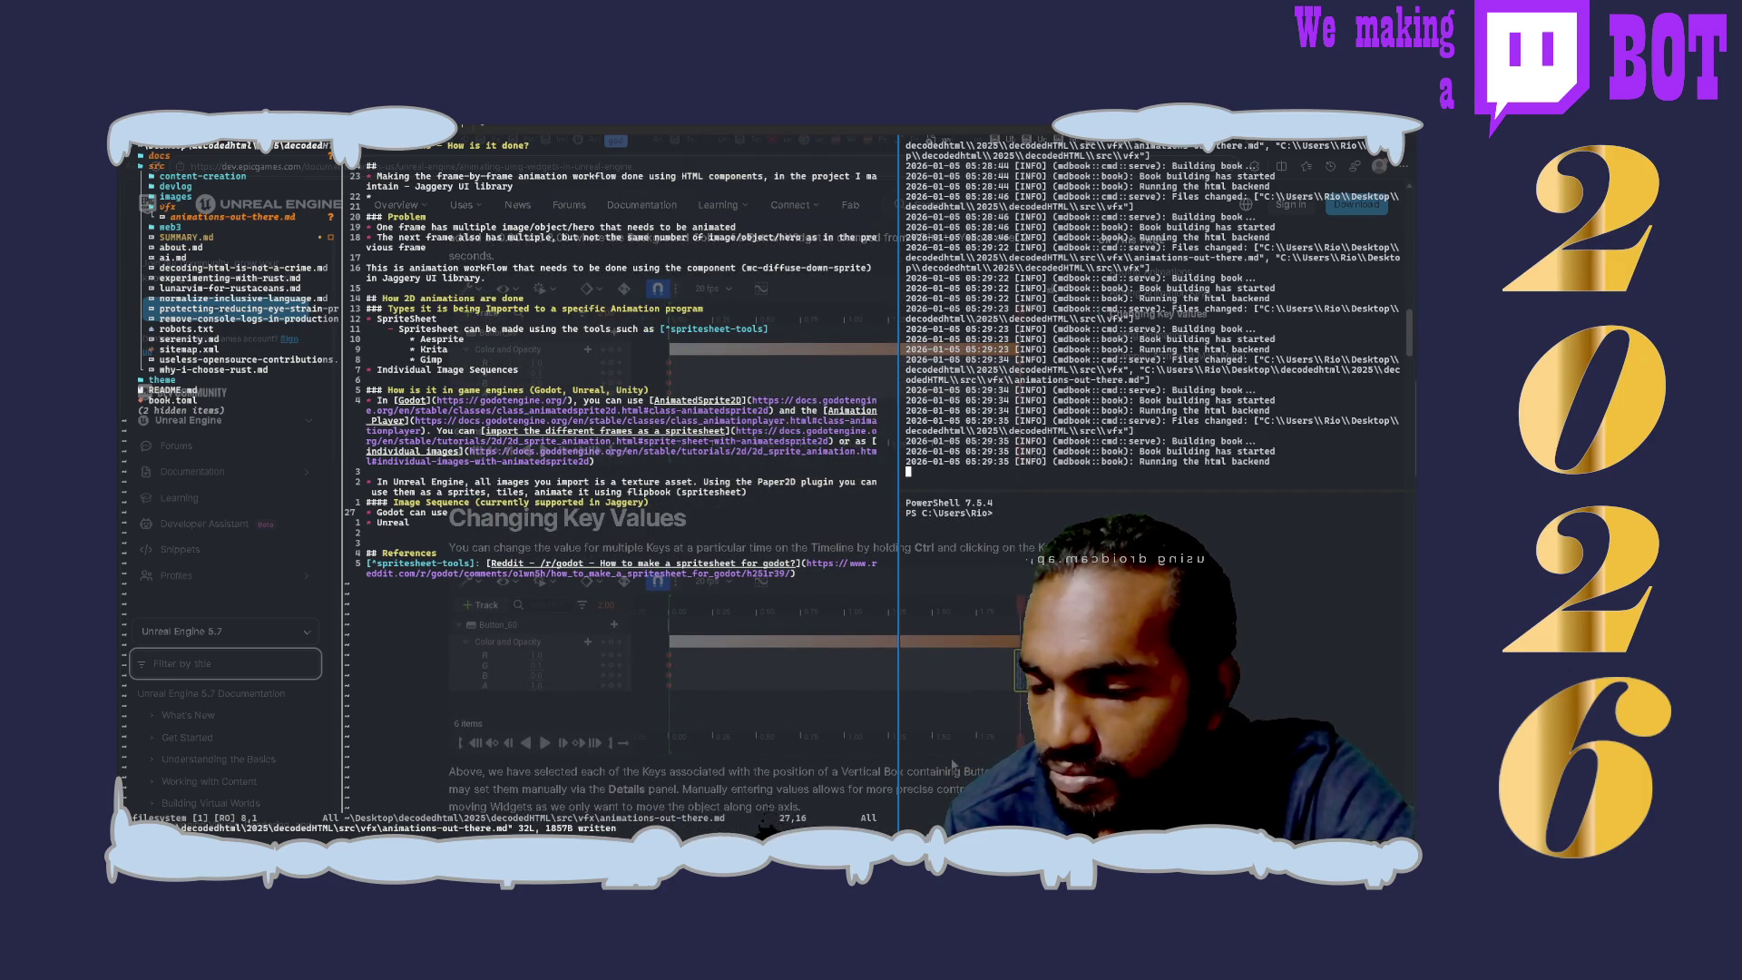
{"action": "scroll", "coordinate": [951, 758], "scroll_direction": "down", "scroll_amount": 4}
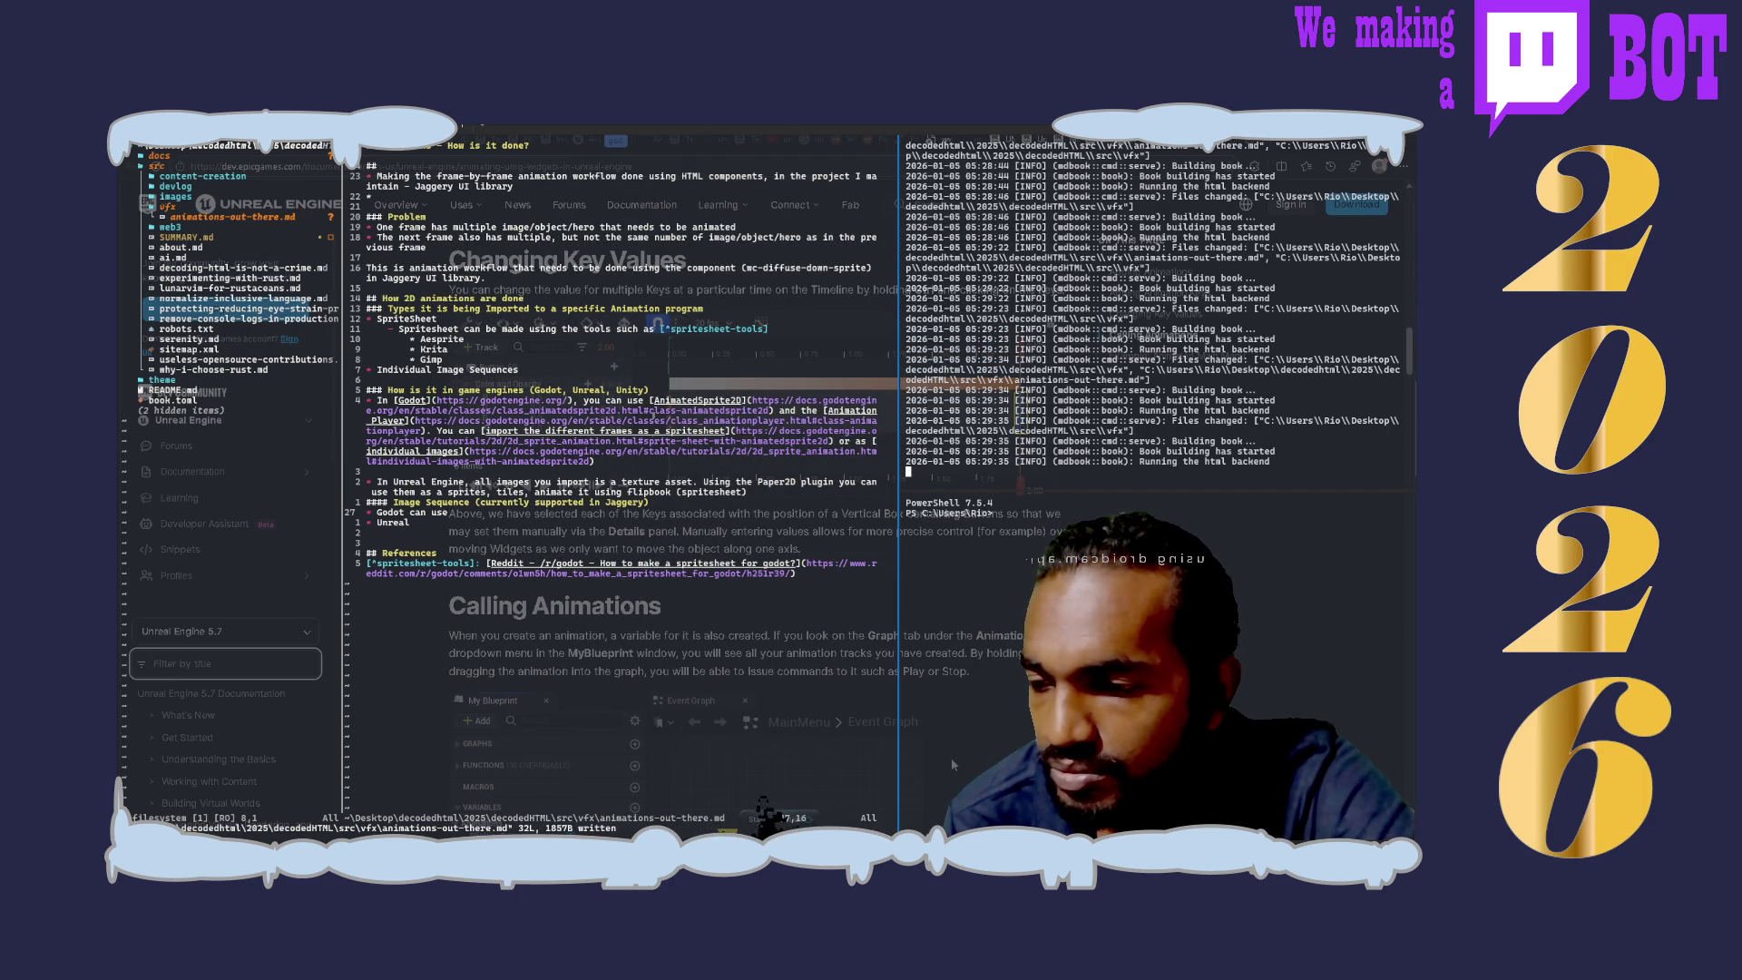
{"action": "scroll", "coordinate": [952, 757], "scroll_direction": "down", "scroll_amount": 3}
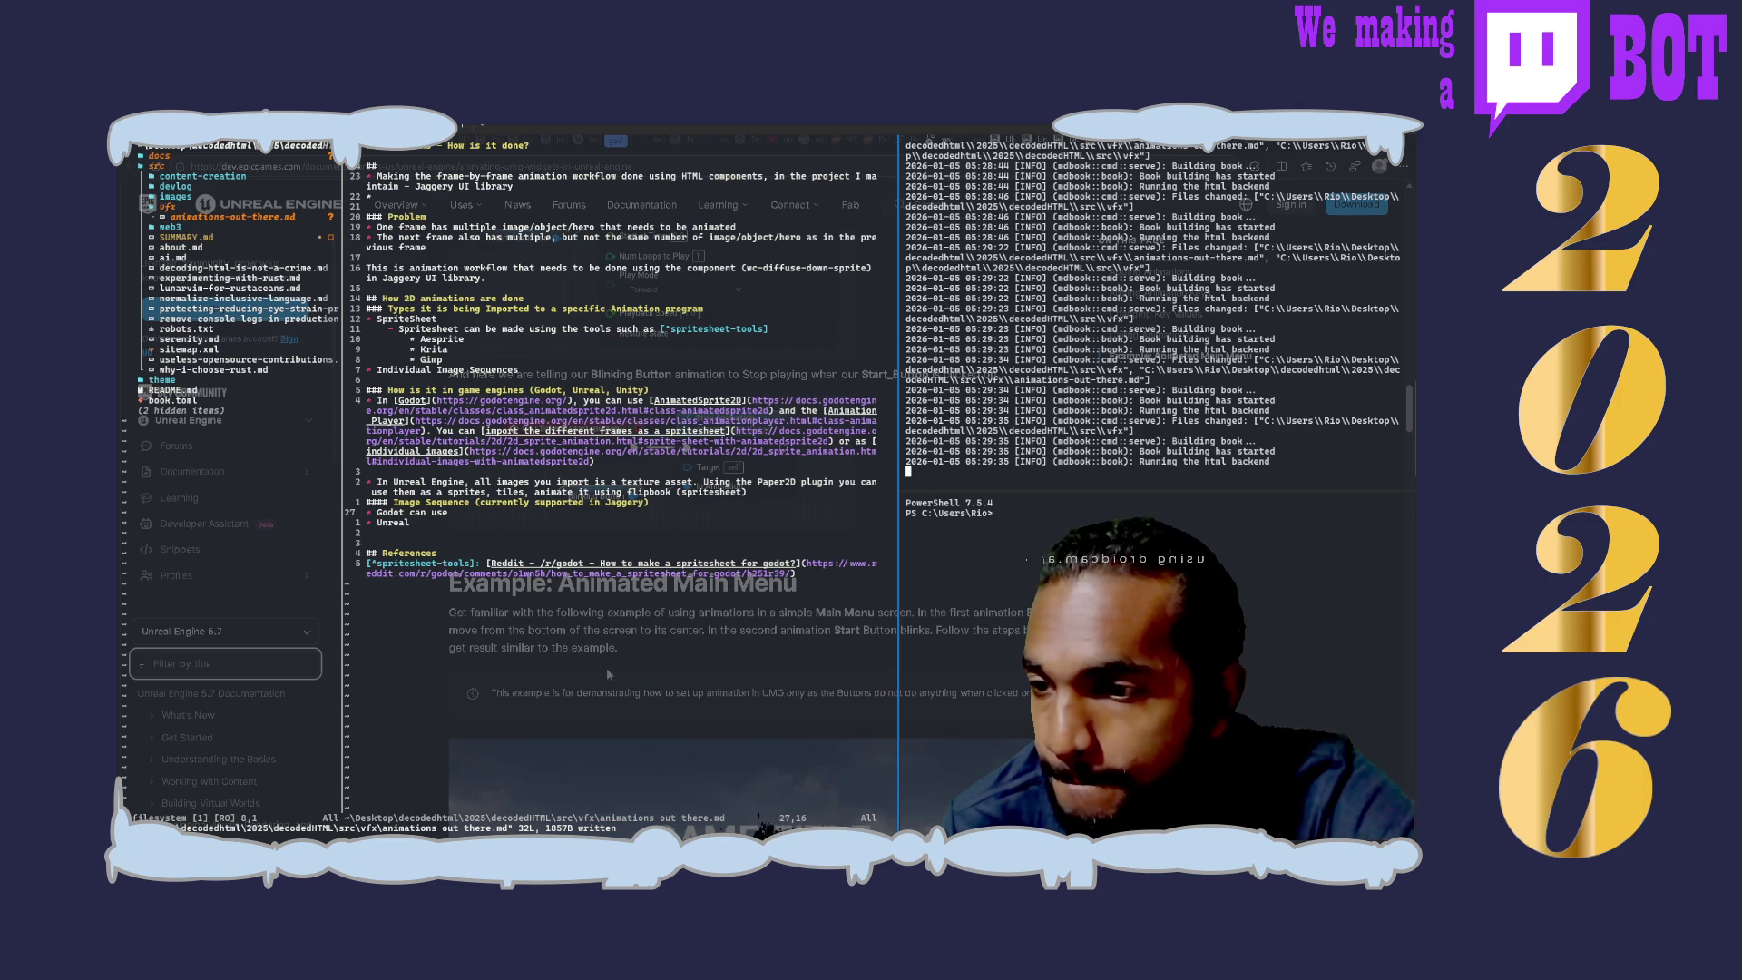
{"action": "scroll", "coordinate": [605, 667], "scroll_direction": "down", "scroll_amount": 5}
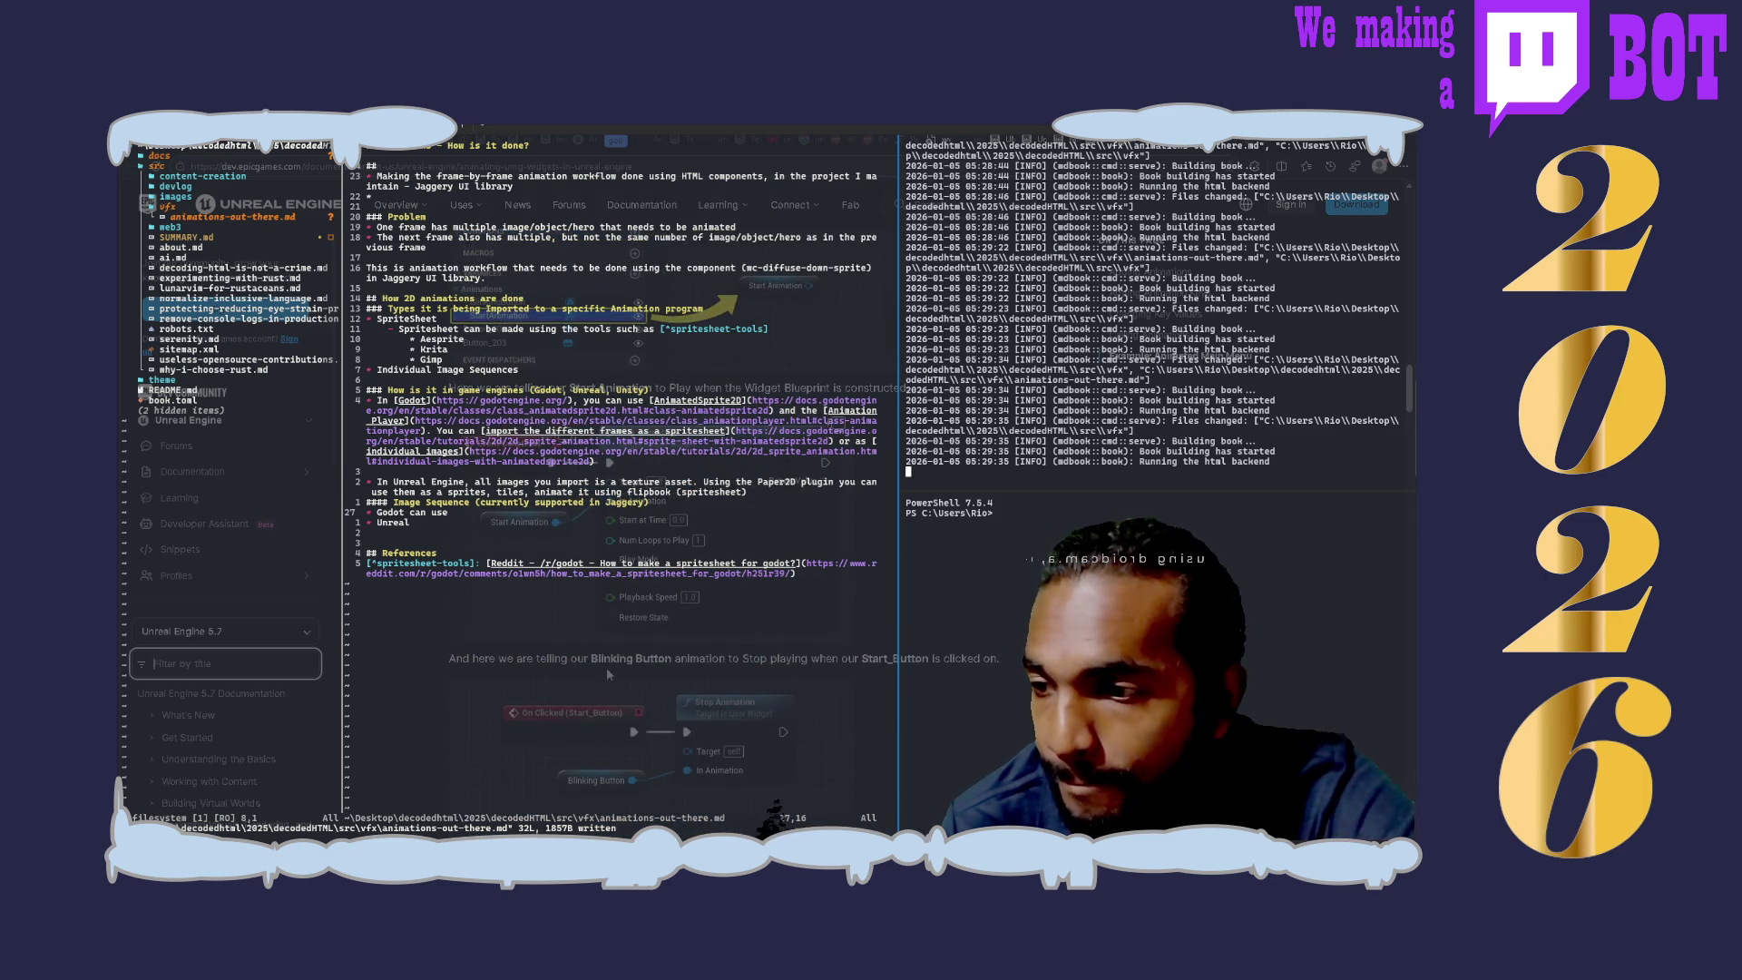
{"action": "scroll", "coordinate": [606, 667], "scroll_direction": "down", "scroll_amount": 1}
{"action": "scroll", "coordinate": [606, 667], "scroll_direction": "down", "scroll_amount": 2}
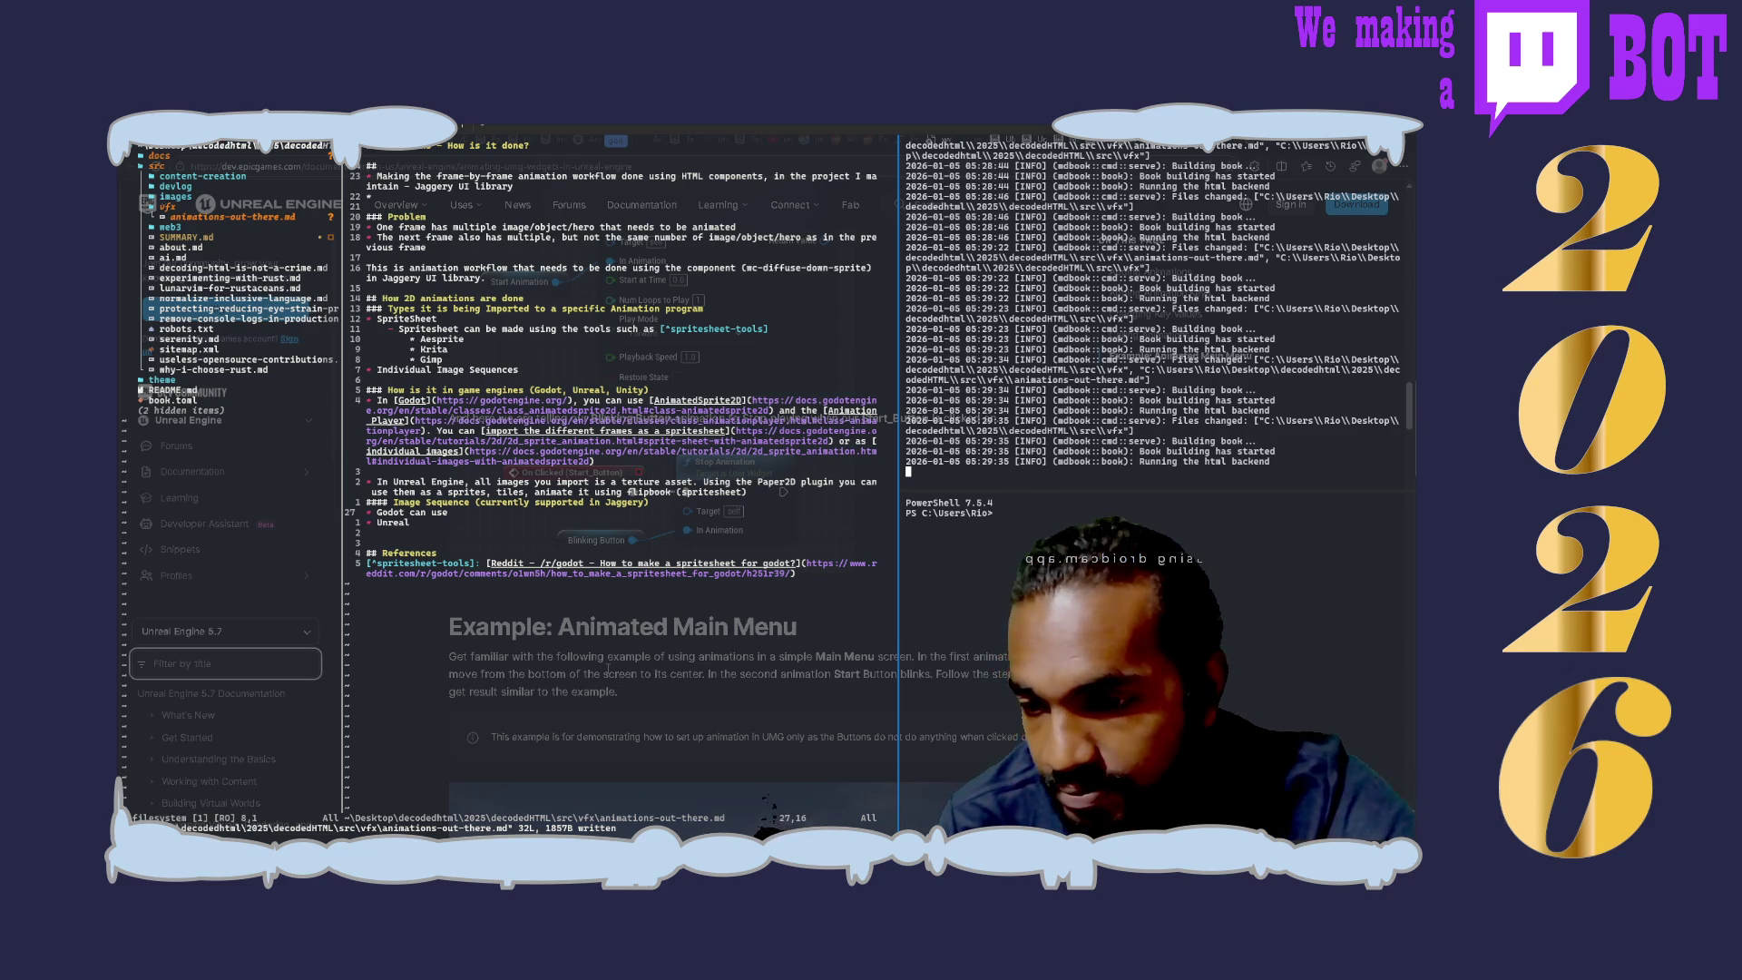
{"action": "scroll", "coordinate": [609, 667], "scroll_direction": "down", "scroll_amount": 2}
{"action": "scroll", "coordinate": [609, 668], "scroll_direction": "down", "scroll_amount": 3}
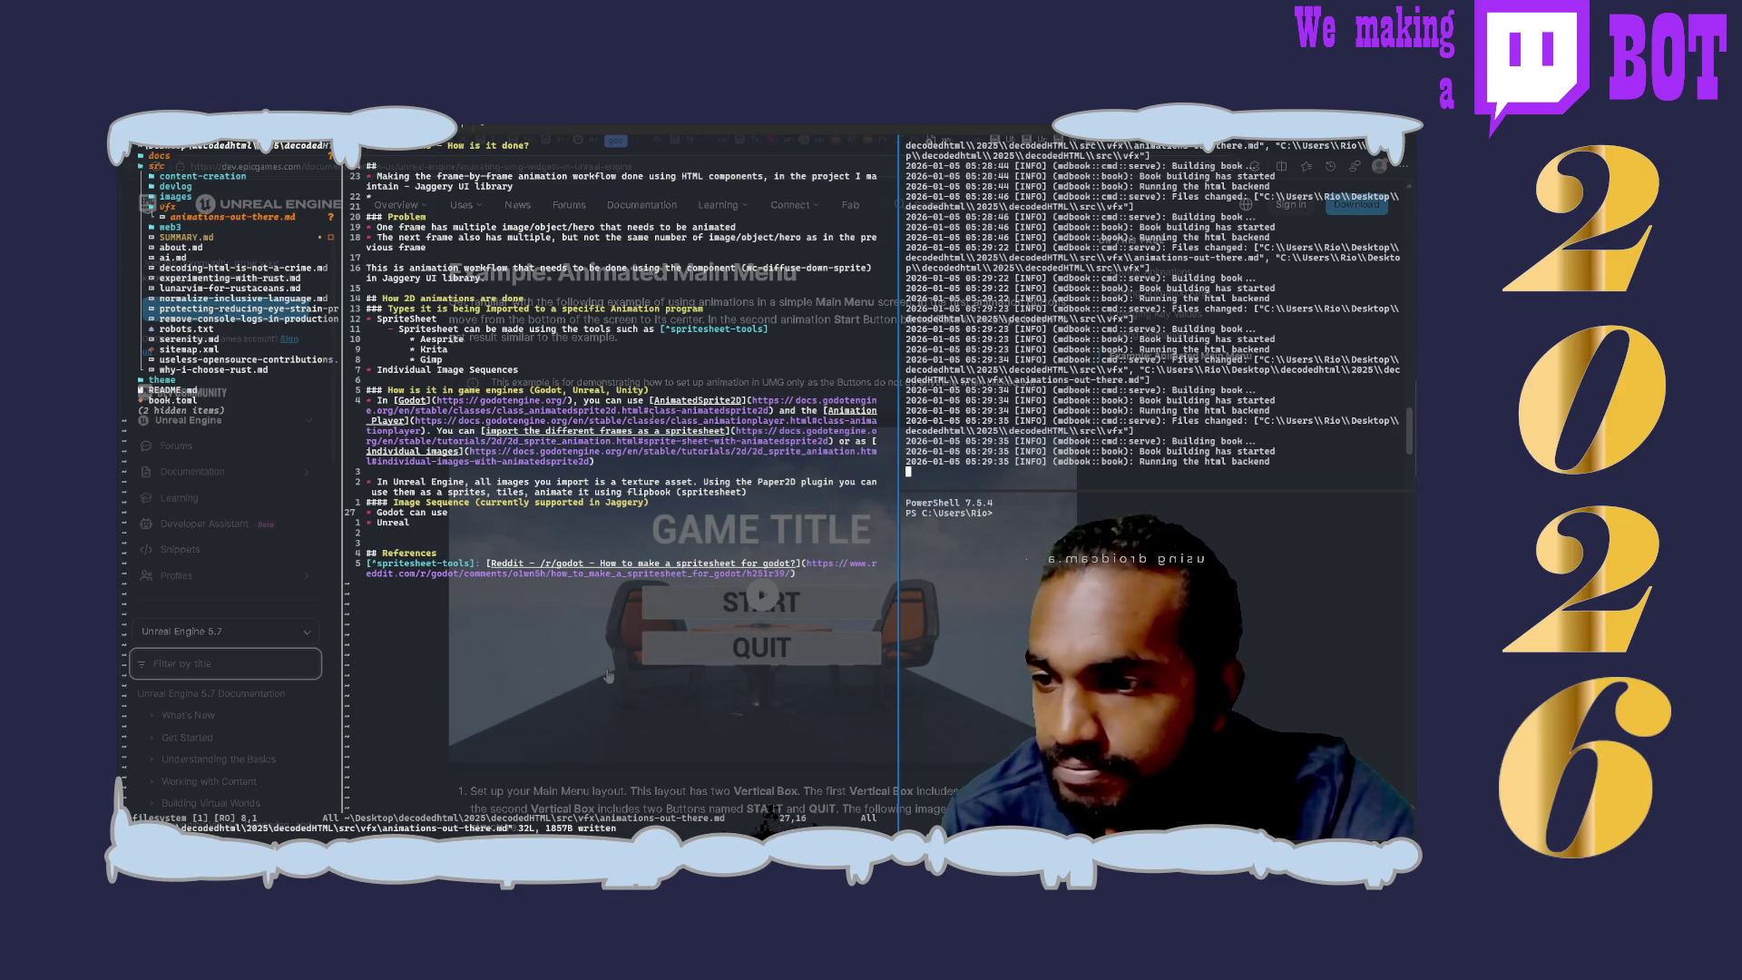
Step: Play the Animated Main Menu example video showing the GAME TITLE menu
{"action": "left_click", "coordinate": [746, 610]}
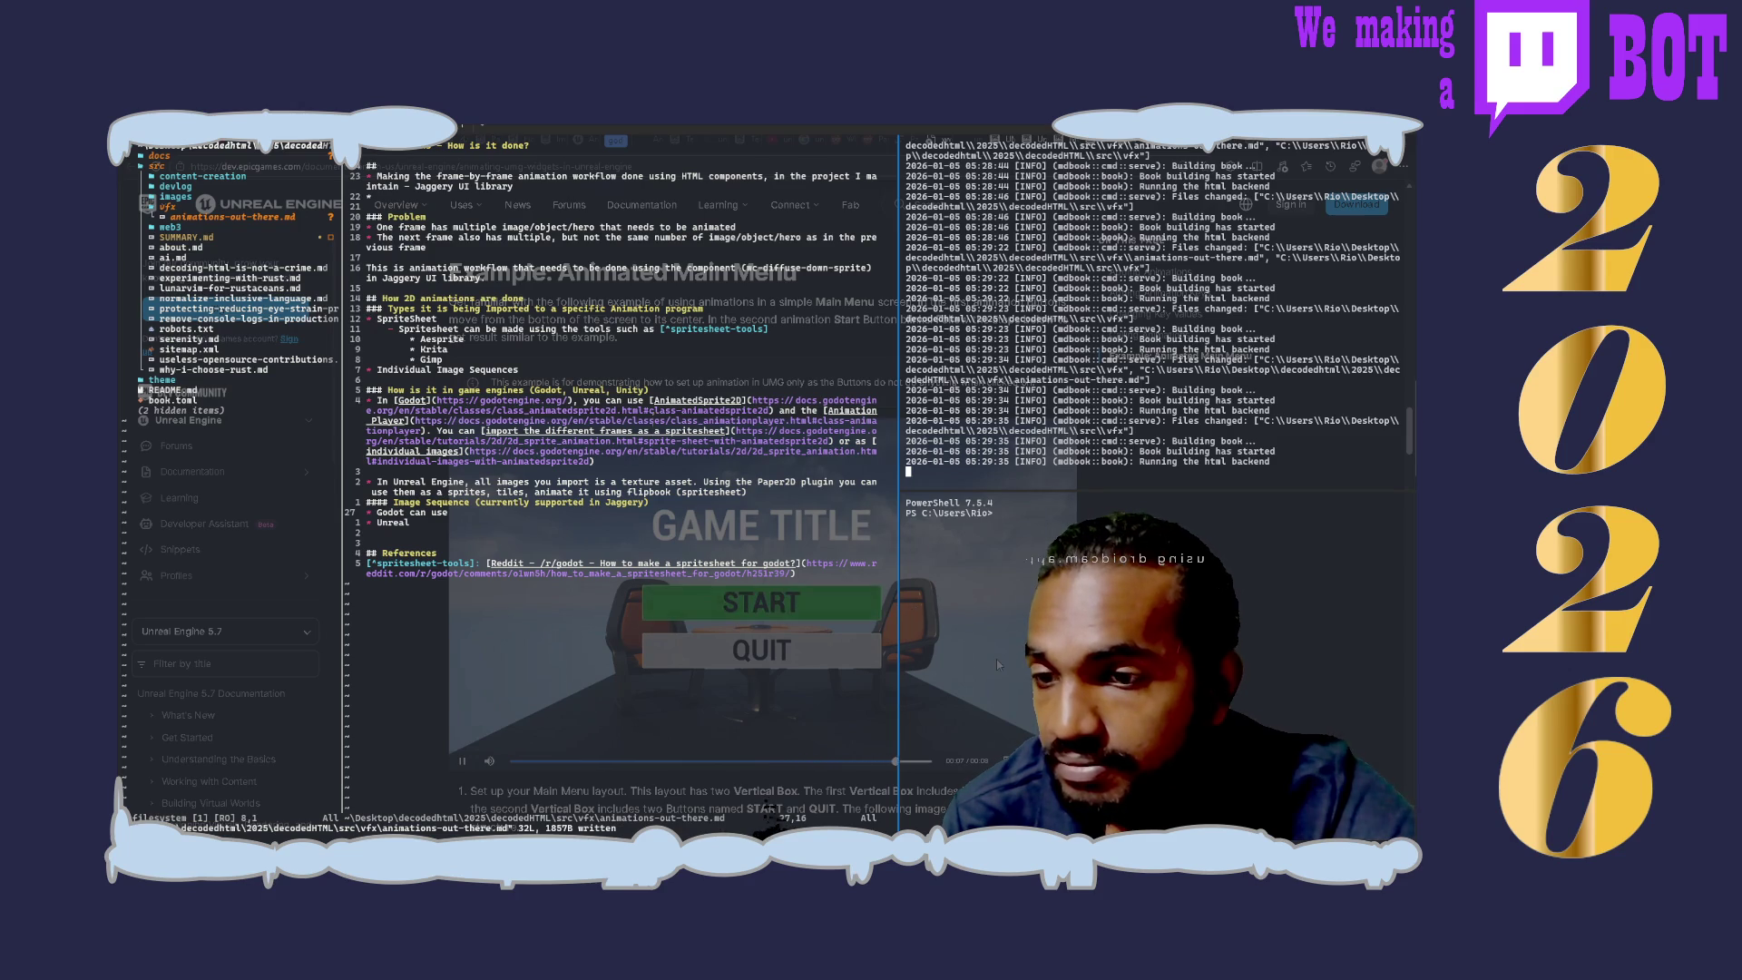
{"action": "scroll", "coordinate": [996, 660], "scroll_direction": "down", "scroll_amount": 1}
{"action": "scroll", "coordinate": [996, 660], "scroll_direction": "down", "scroll_amount": 2}
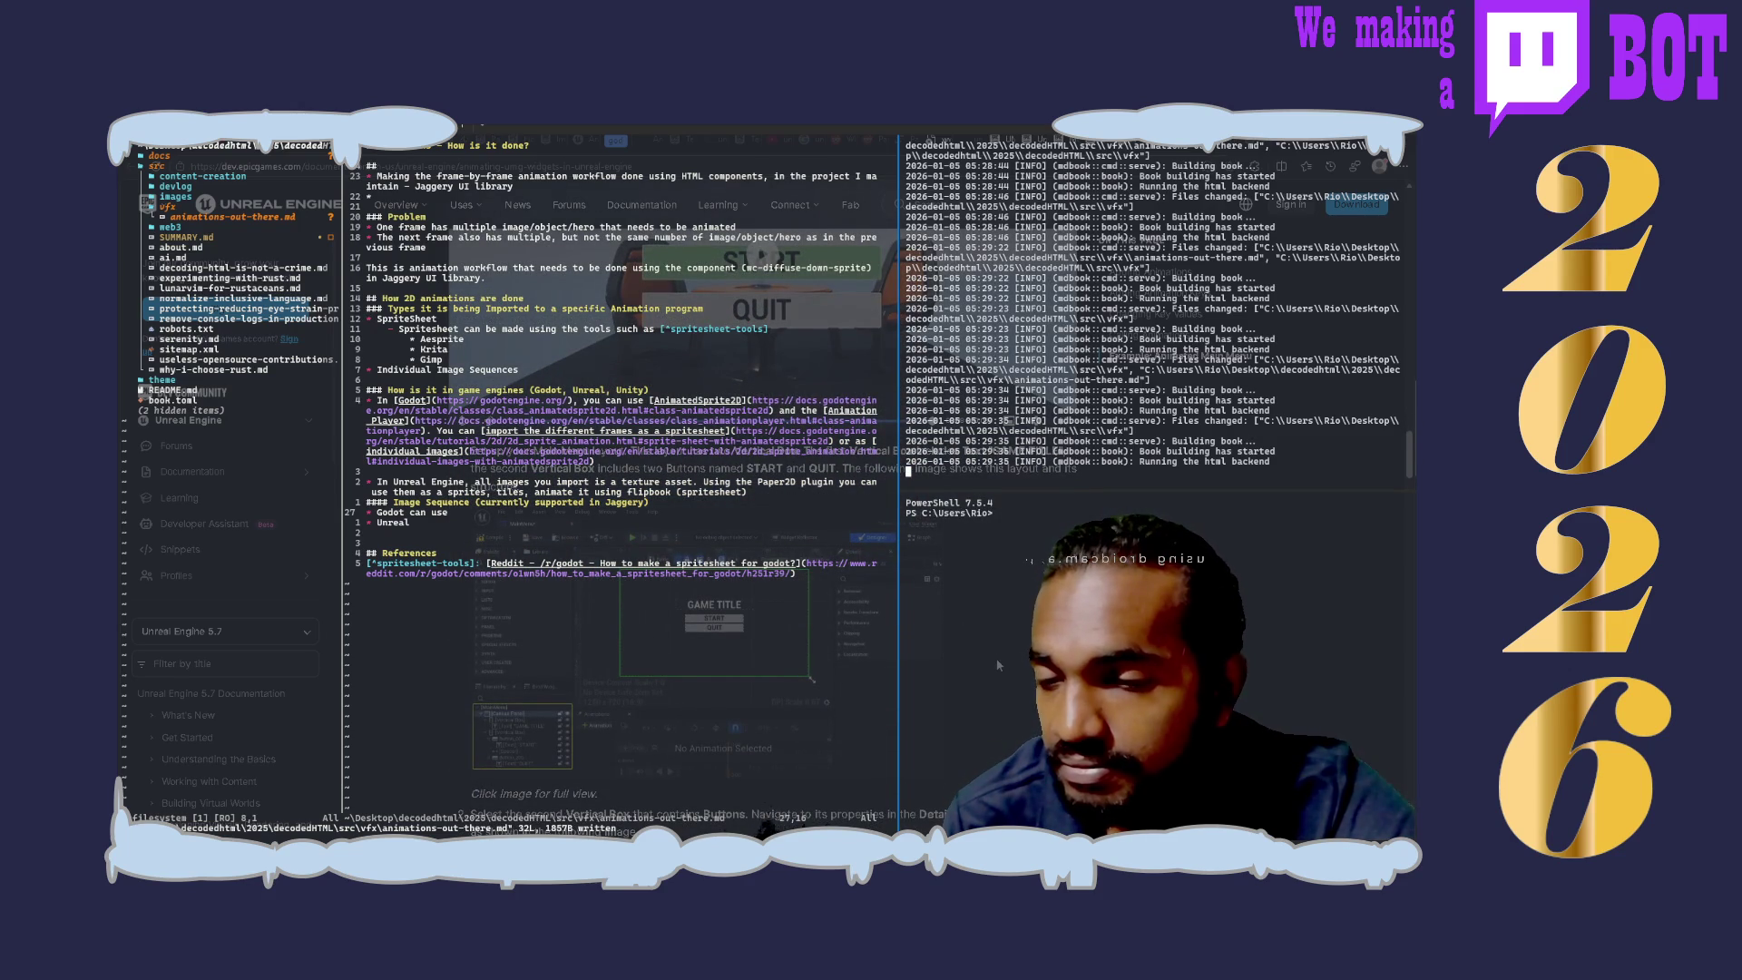
{"action": "scroll", "coordinate": [996, 664], "scroll_direction": "down", "scroll_amount": 2}
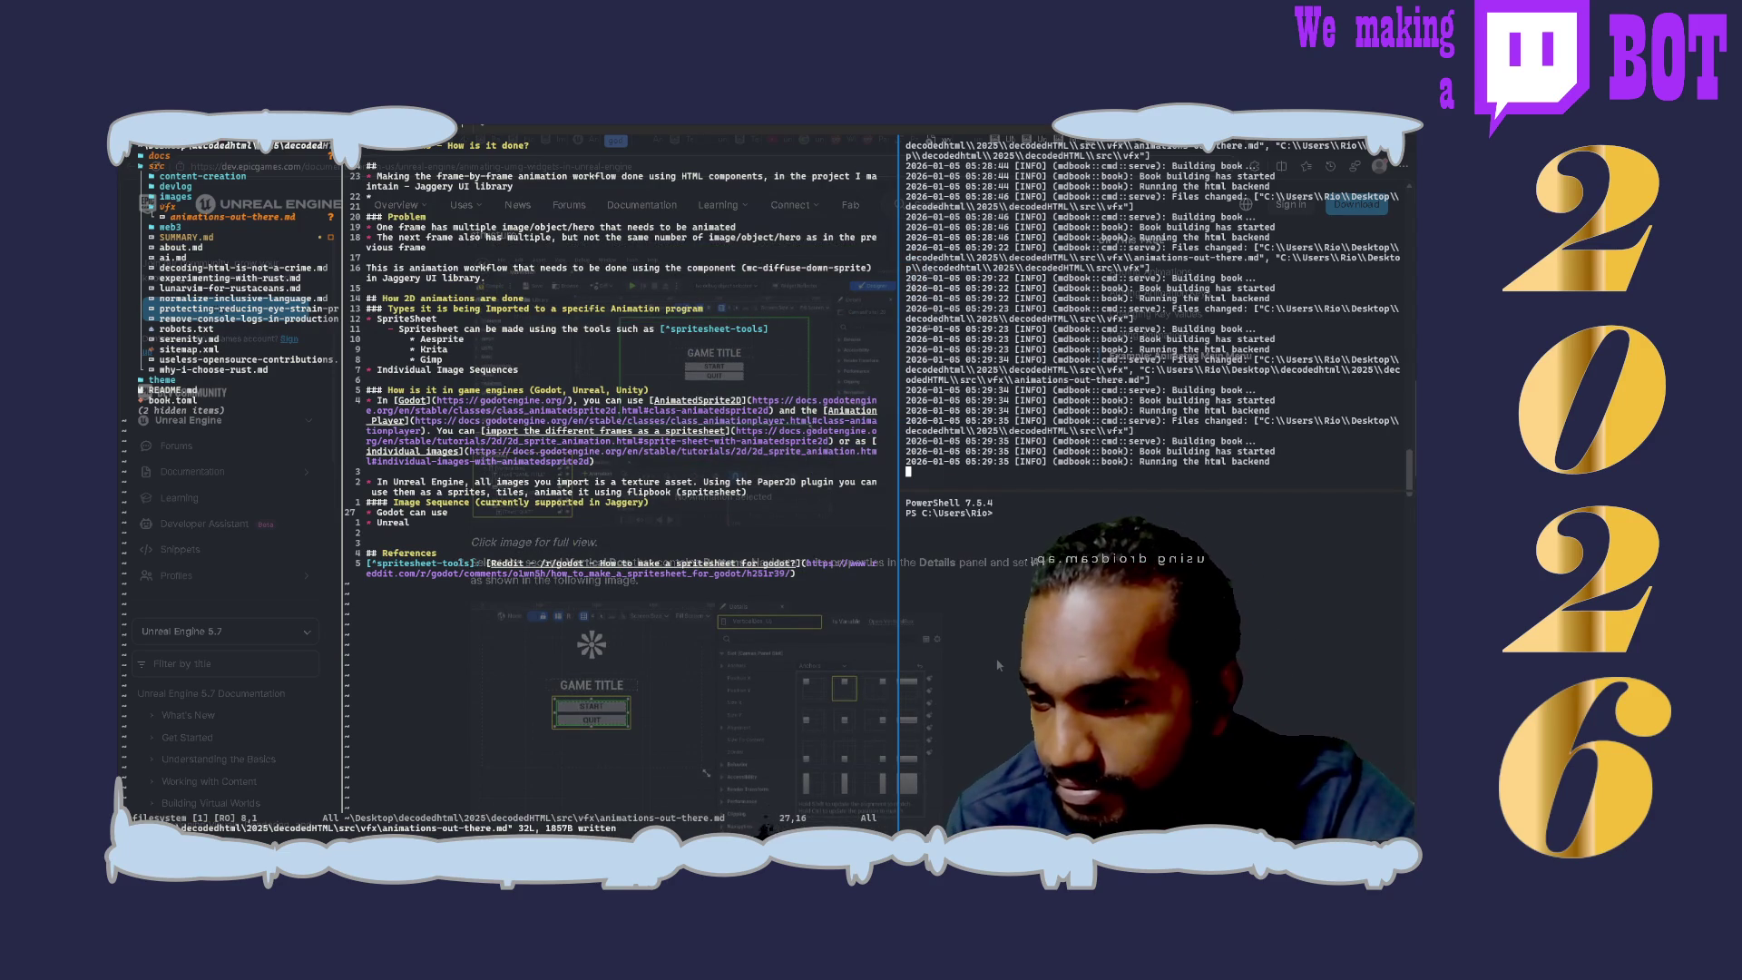
{"action": "scroll", "coordinate": [997, 665], "scroll_direction": "down", "scroll_amount": 1}
{"action": "scroll", "coordinate": [997, 664], "scroll_direction": "down", "scroll_amount": 2}
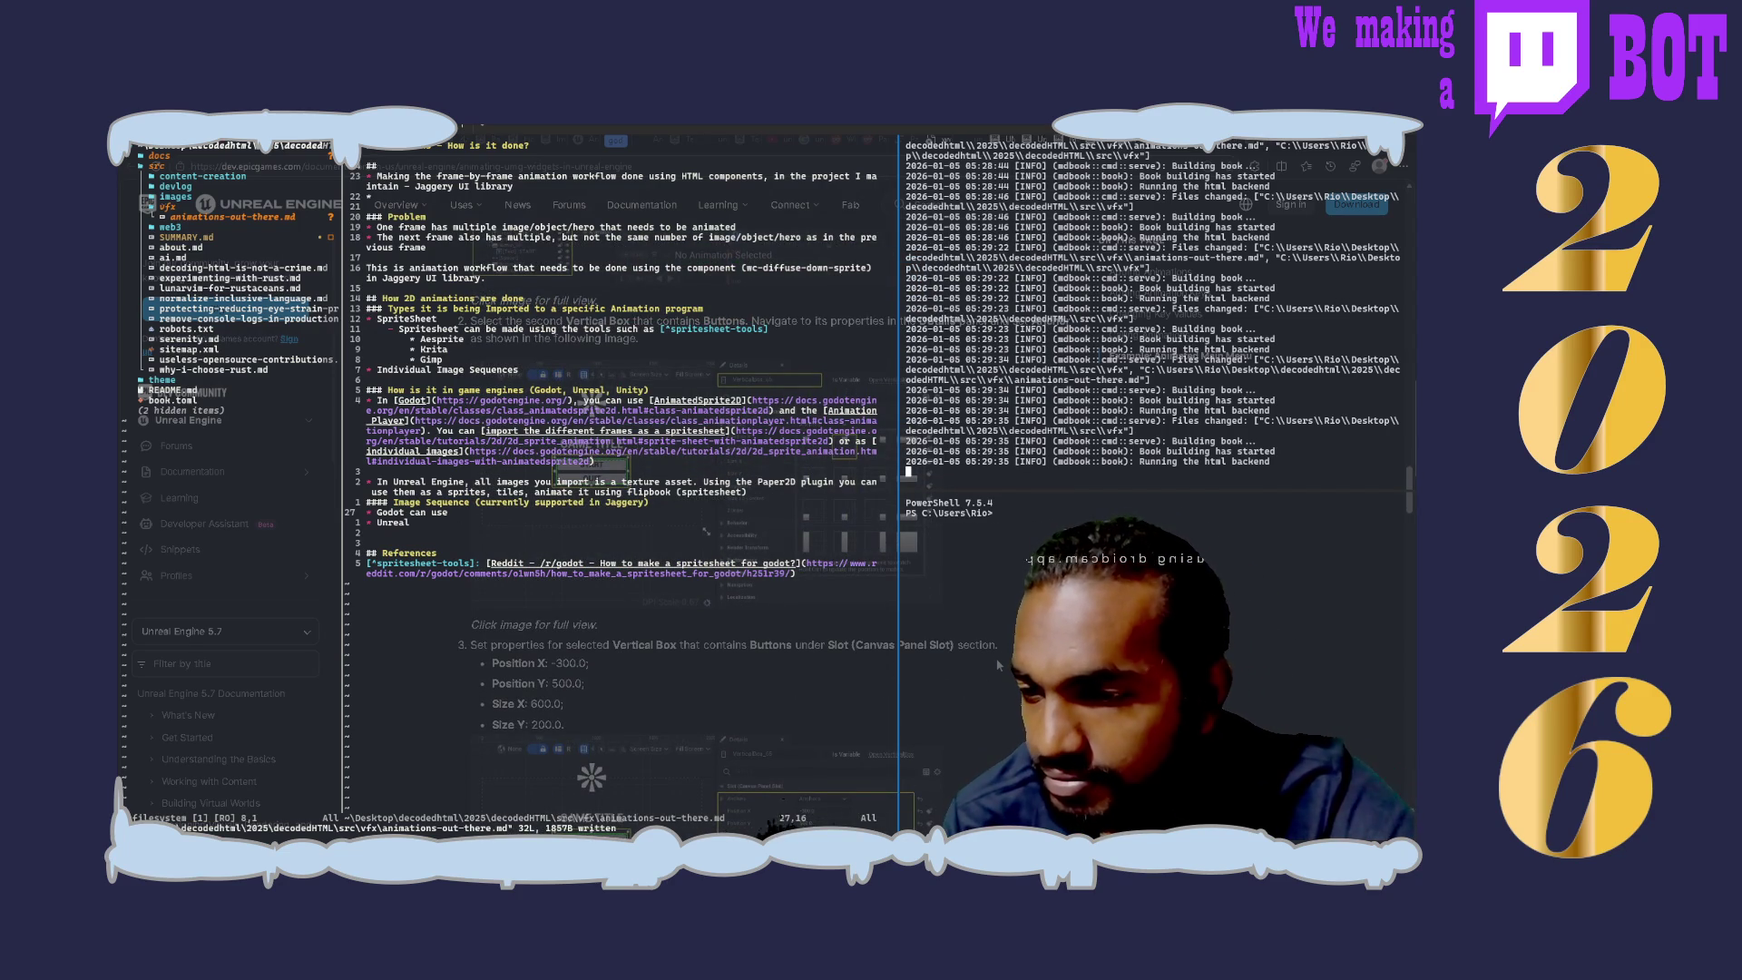
{"action": "scroll", "coordinate": [997, 665], "scroll_direction": "down", "scroll_amount": 2}
{"action": "scroll", "coordinate": [996, 664], "scroll_direction": "down", "scroll_amount": 2}
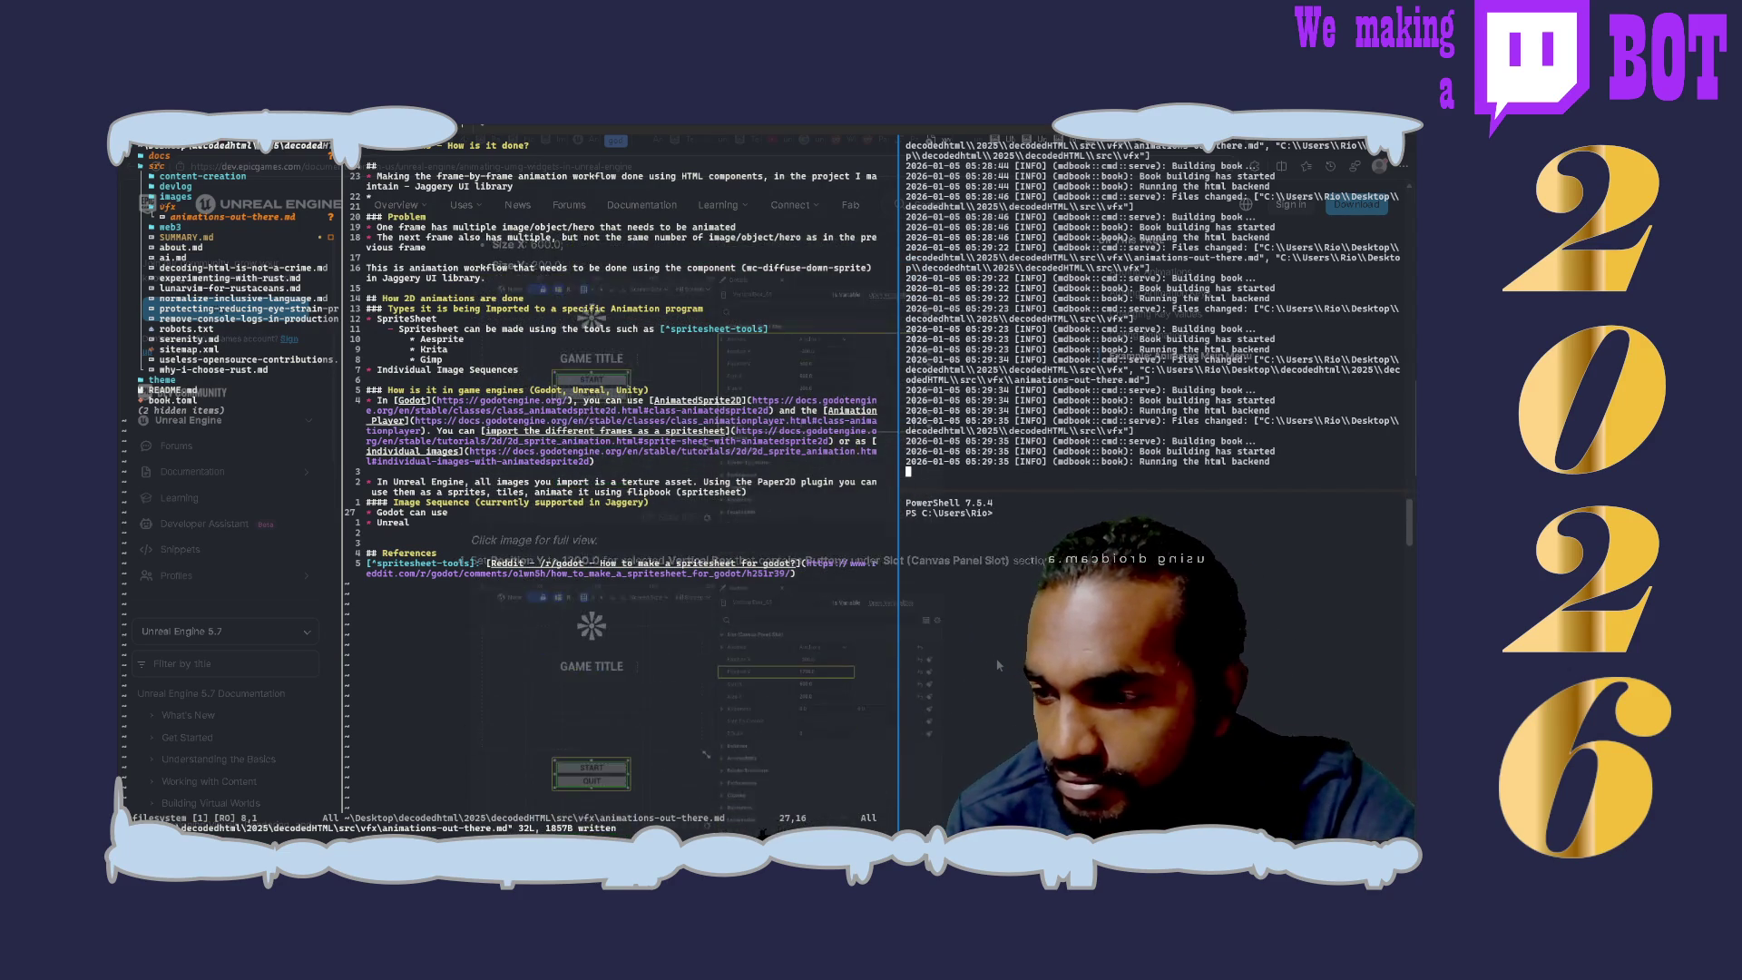
{"action": "scroll", "coordinate": [997, 664], "scroll_direction": "down", "scroll_amount": 2}
{"action": "scroll", "coordinate": [996, 664], "scroll_direction": "down", "scroll_amount": 2}
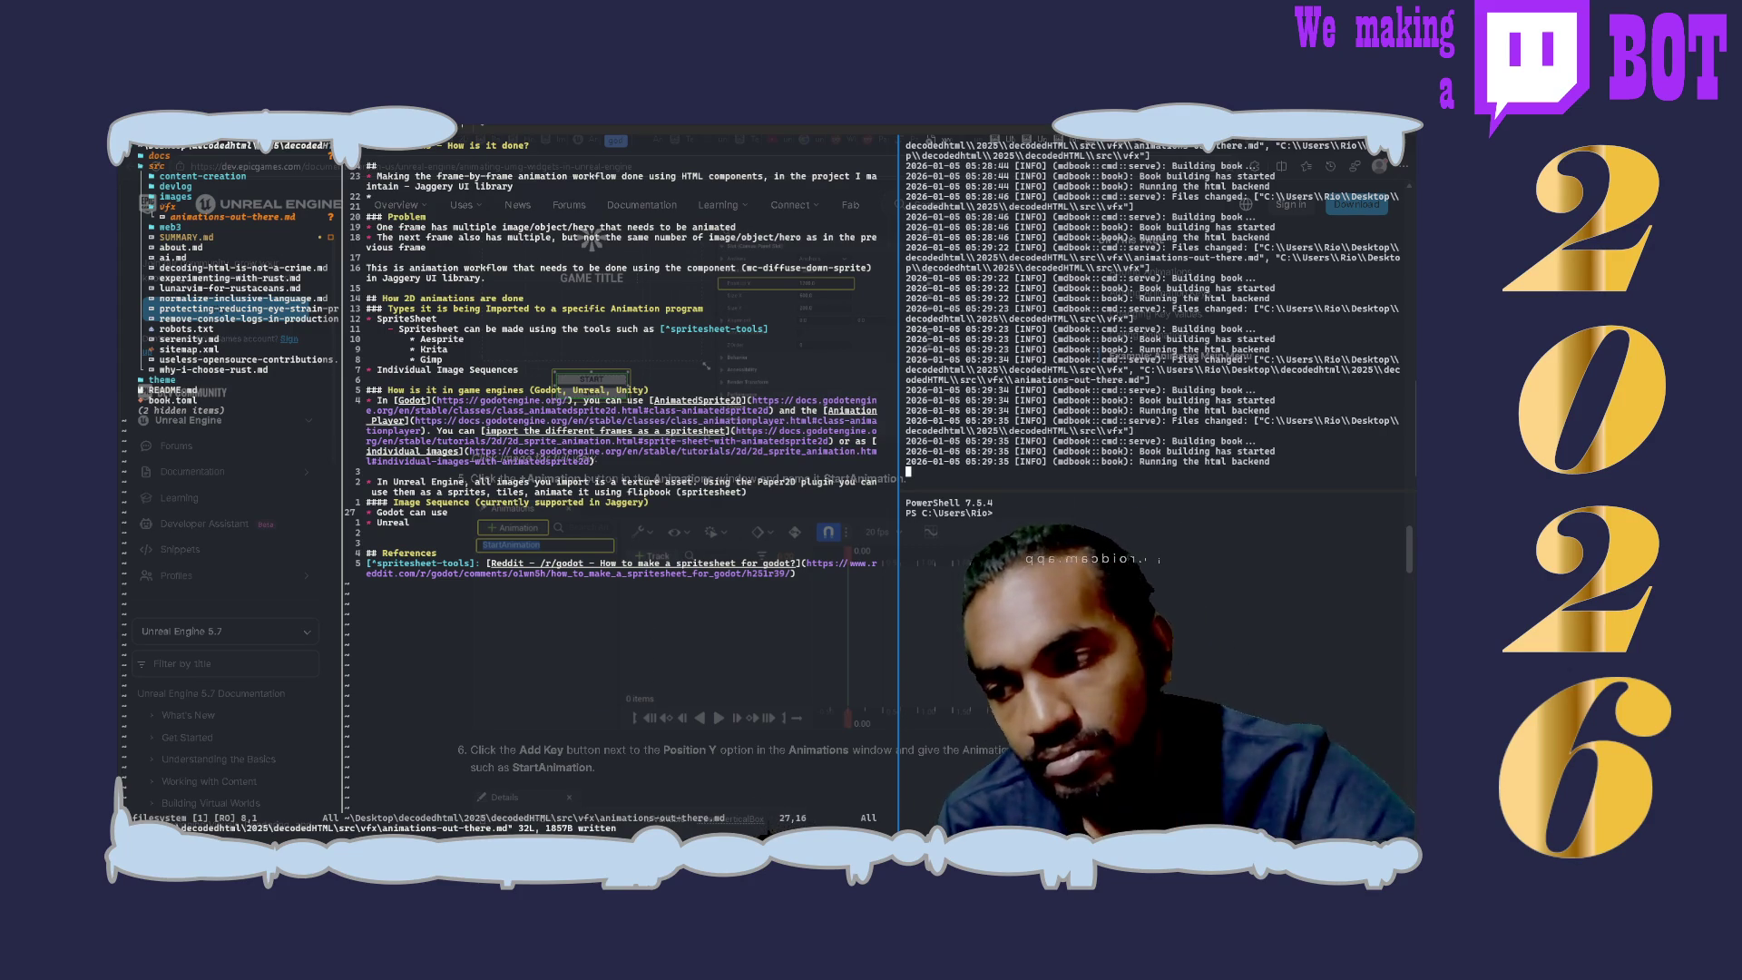
{"action": "scroll", "coordinate": [626, 613], "scroll_direction": "down", "scroll_amount": 3}
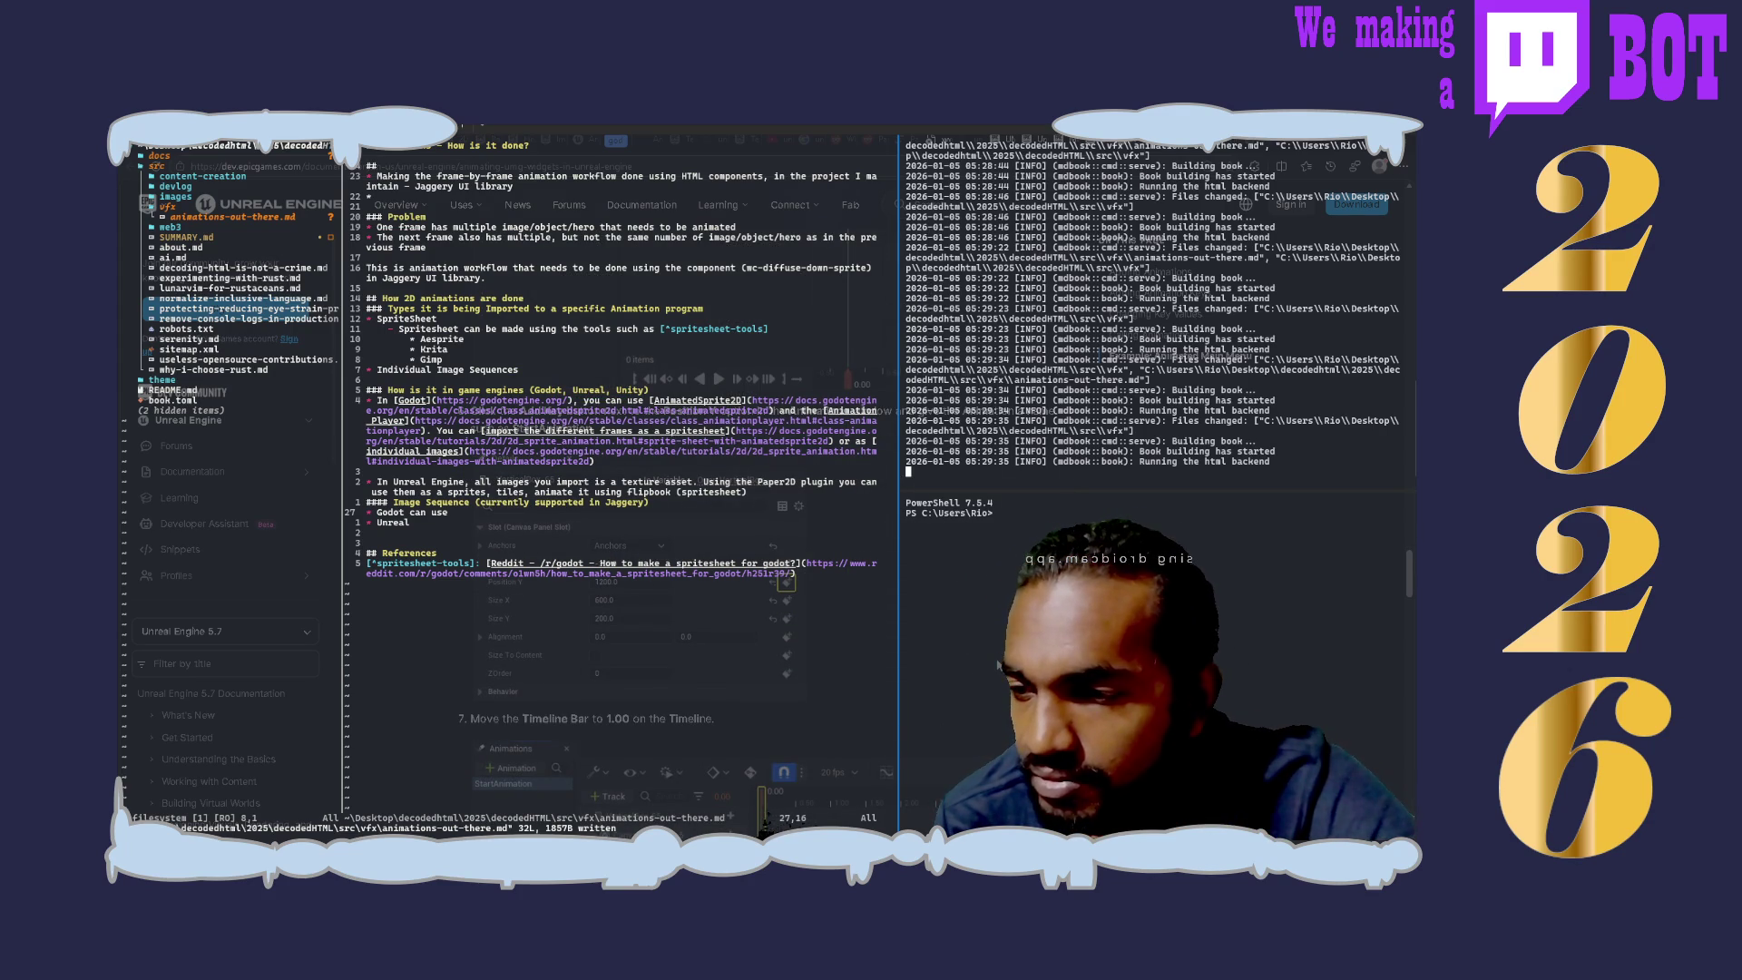
{"action": "scroll", "coordinate": [626, 613], "scroll_direction": "down", "scroll_amount": 2}
{"action": "scroll", "coordinate": [998, 665], "scroll_direction": "down", "scroll_amount": 2}
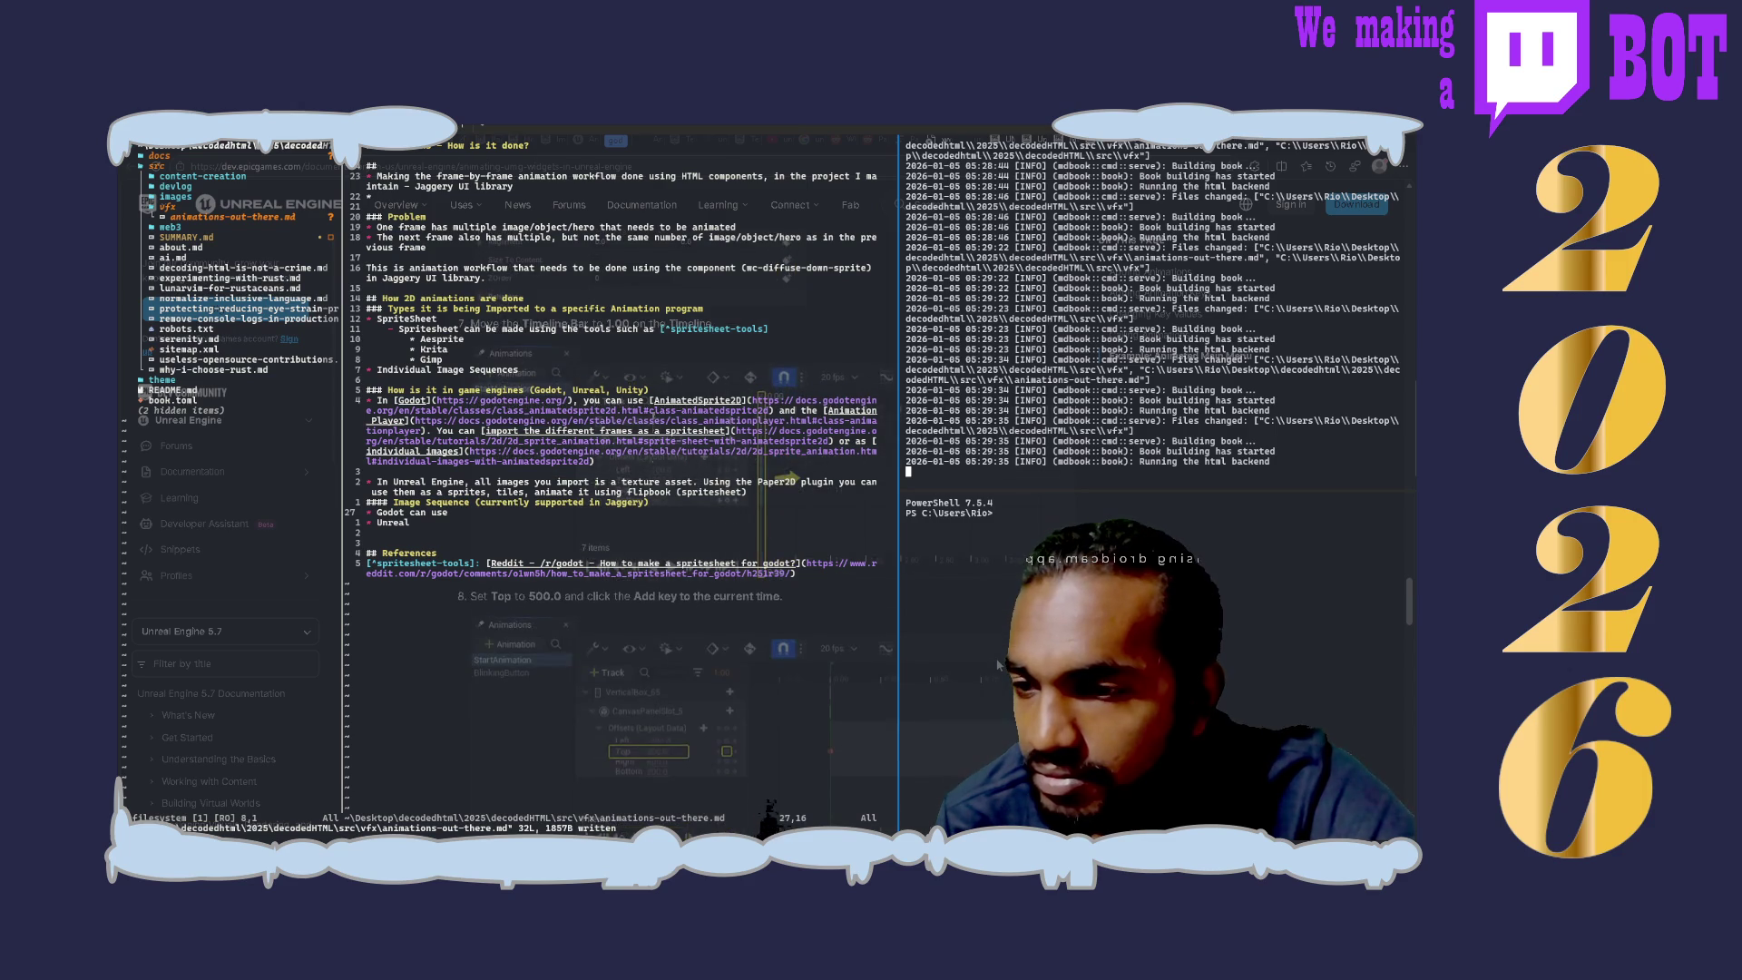
{"action": "scroll", "coordinate": [998, 665], "scroll_direction": "down", "scroll_amount": 2}
{"action": "scroll", "coordinate": [998, 664], "scroll_direction": "down", "scroll_amount": 2}
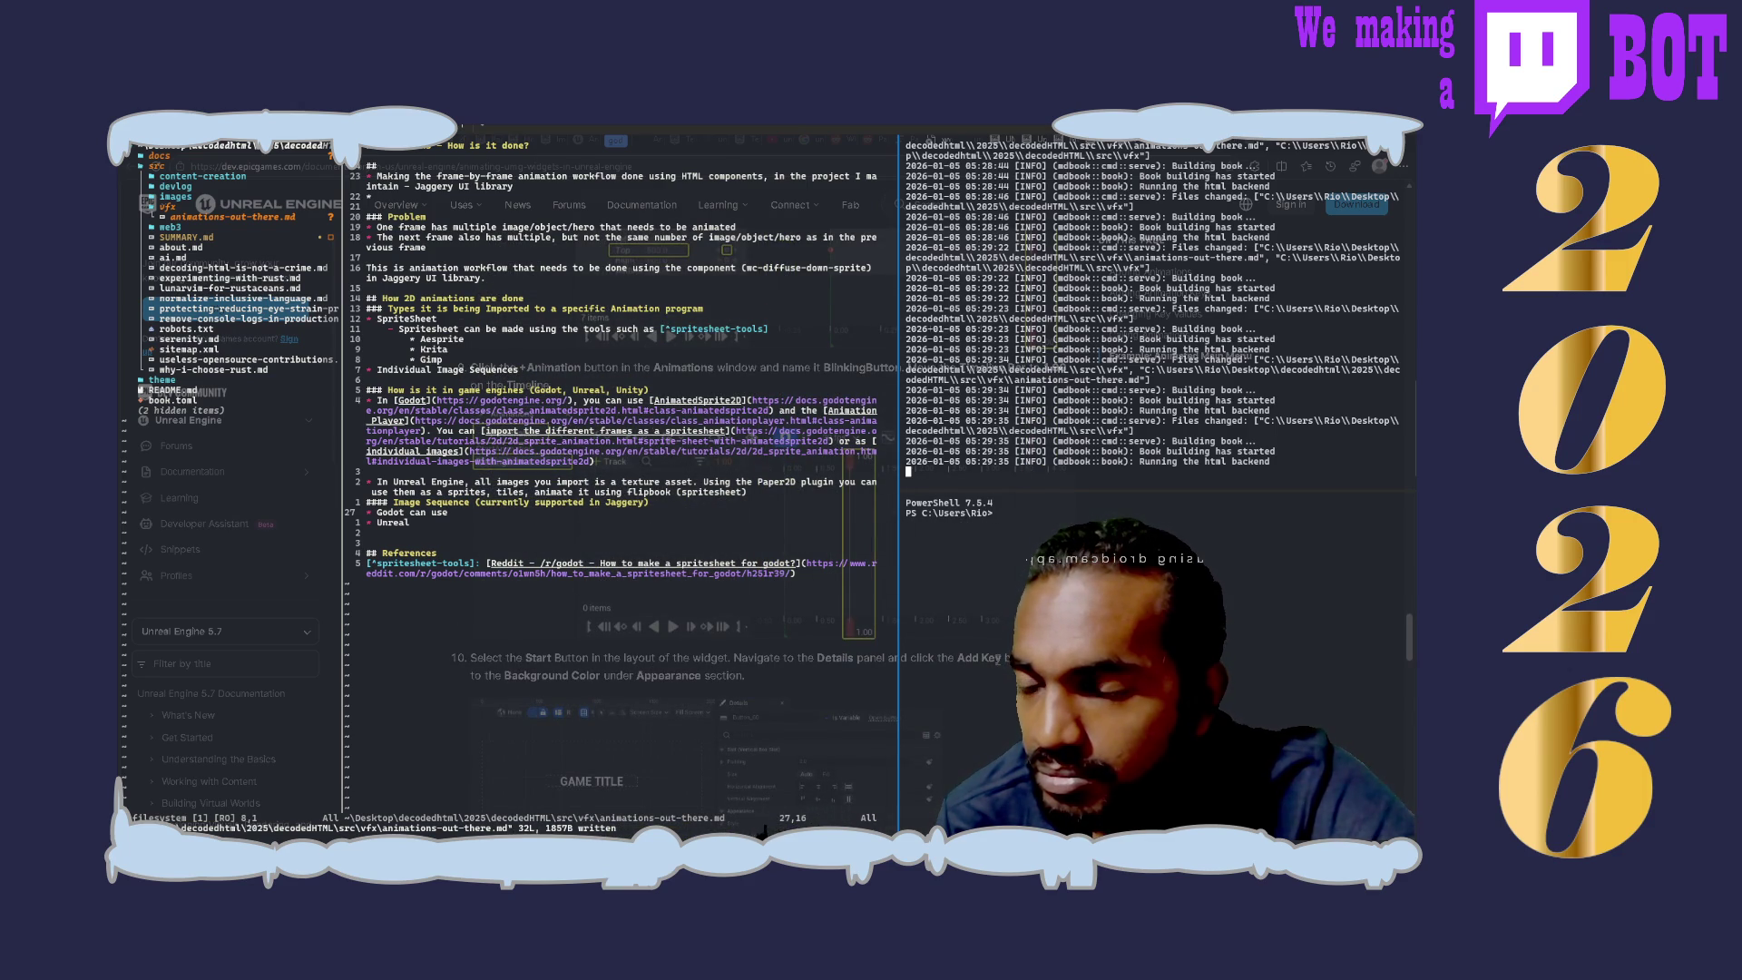
{"action": "scroll", "coordinate": [998, 665], "scroll_direction": "down", "scroll_amount": 2}
{"action": "scroll", "coordinate": [997, 664], "scroll_direction": "down", "scroll_amount": 2}
{"action": "scroll", "coordinate": [997, 665], "scroll_direction": "down", "scroll_amount": 2}
{"action": "scroll", "coordinate": [997, 664], "scroll_direction": "down", "scroll_amount": 2}
{"action": "scroll", "coordinate": [997, 665], "scroll_direction": "down", "scroll_amount": 2}
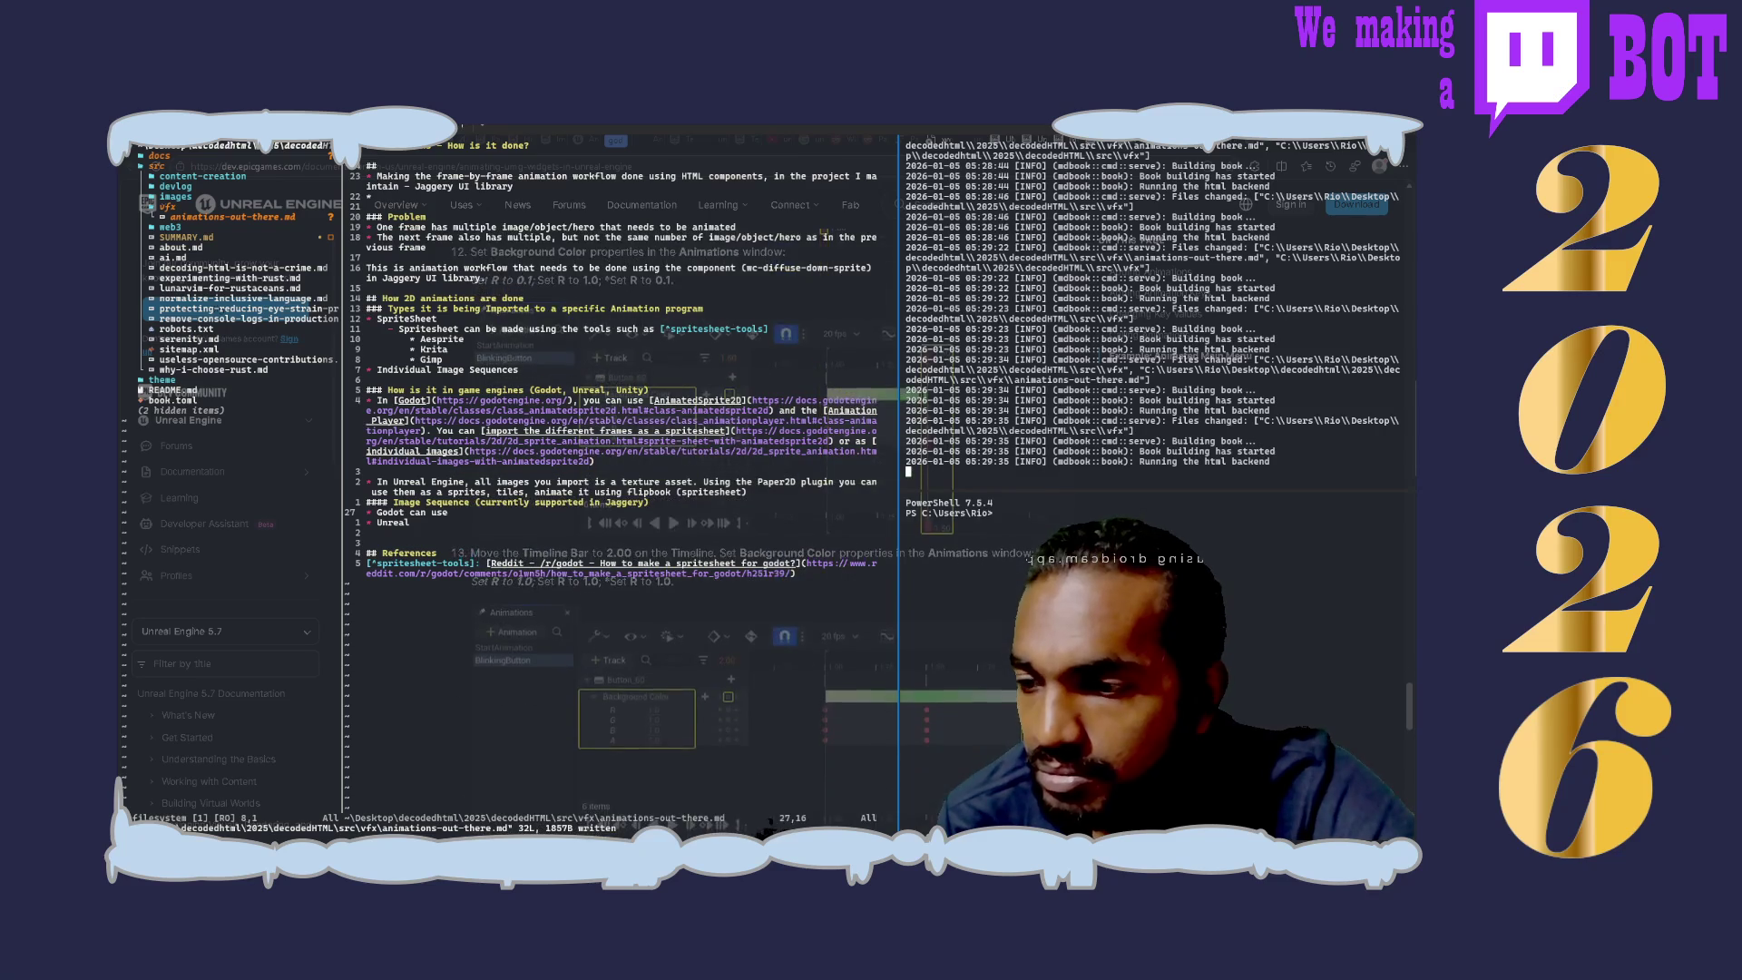
{"action": "scroll", "coordinate": [998, 664], "scroll_direction": "down", "scroll_amount": 2}
{"action": "scroll", "coordinate": [998, 665], "scroll_direction": "down", "scroll_amount": 2}
{"action": "scroll", "coordinate": [998, 664], "scroll_direction": "down", "scroll_amount": 2}
{"action": "scroll", "coordinate": [998, 664], "scroll_direction": "down", "scroll_amount": 2}
{"action": "scroll", "coordinate": [998, 665], "scroll_direction": "down", "scroll_amount": 2}
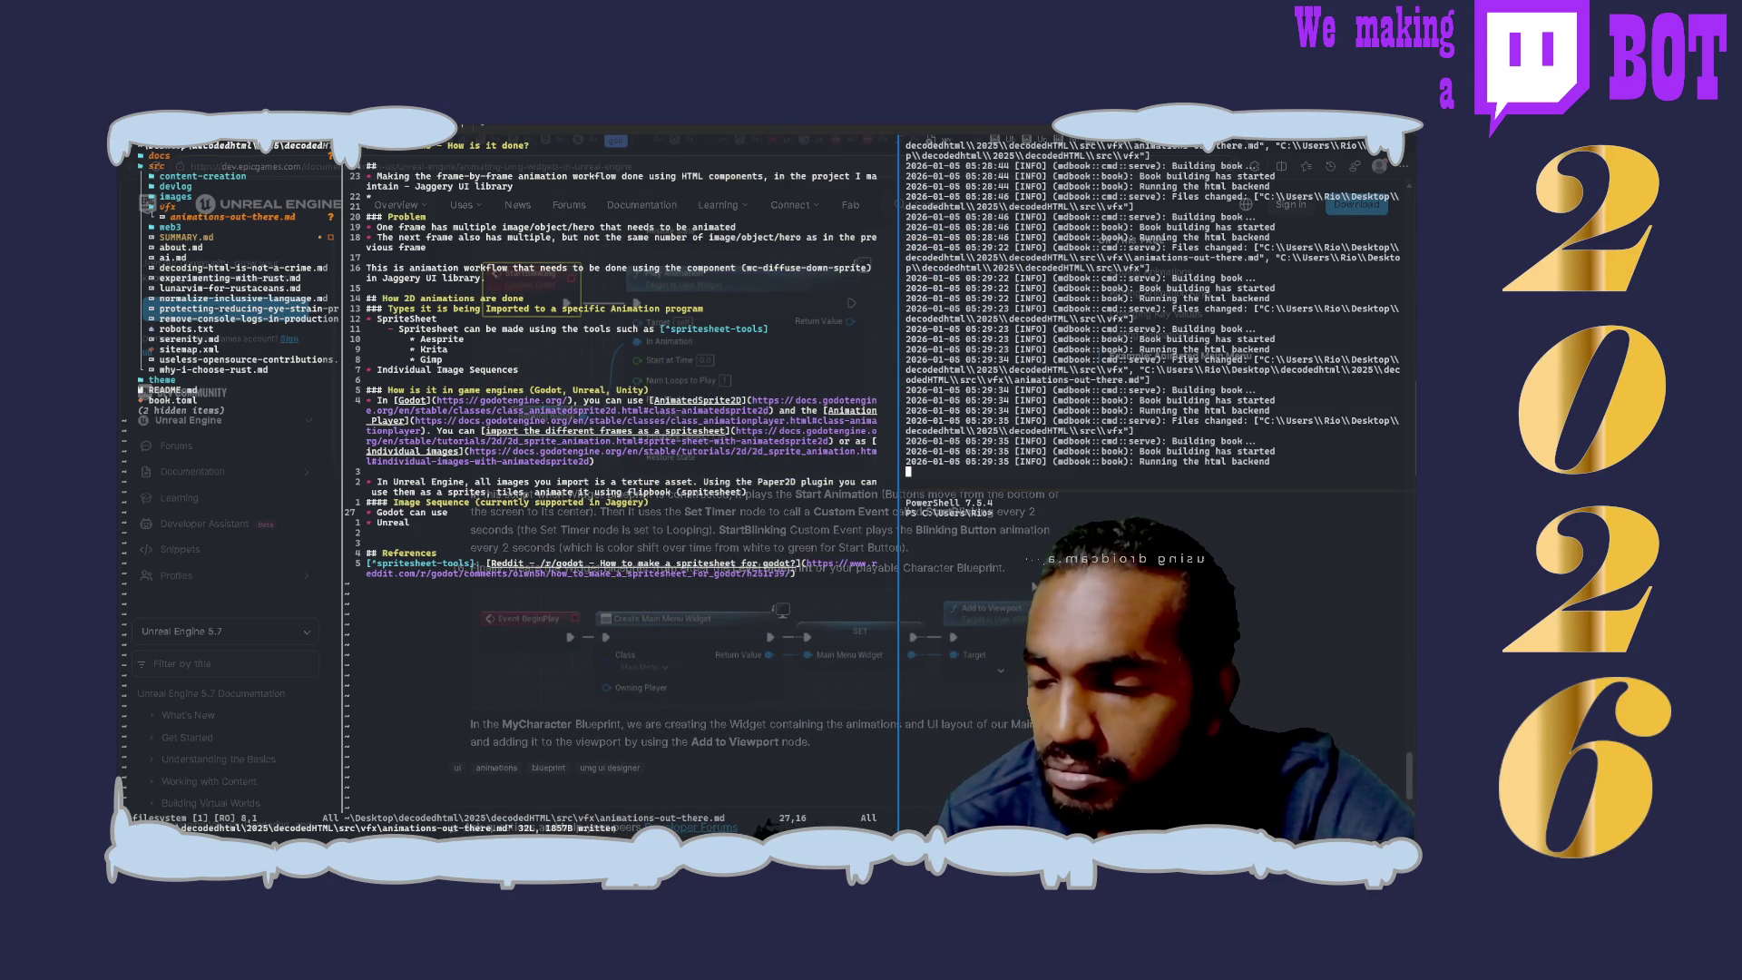
{"action": "scroll", "coordinate": [997, 664], "scroll_direction": "down", "scroll_amount": 2}
{"action": "scroll", "coordinate": [997, 664], "scroll_direction": "down", "scroll_amount": 2}
{"action": "scroll", "coordinate": [998, 664], "scroll_direction": "down", "scroll_amount": 2}
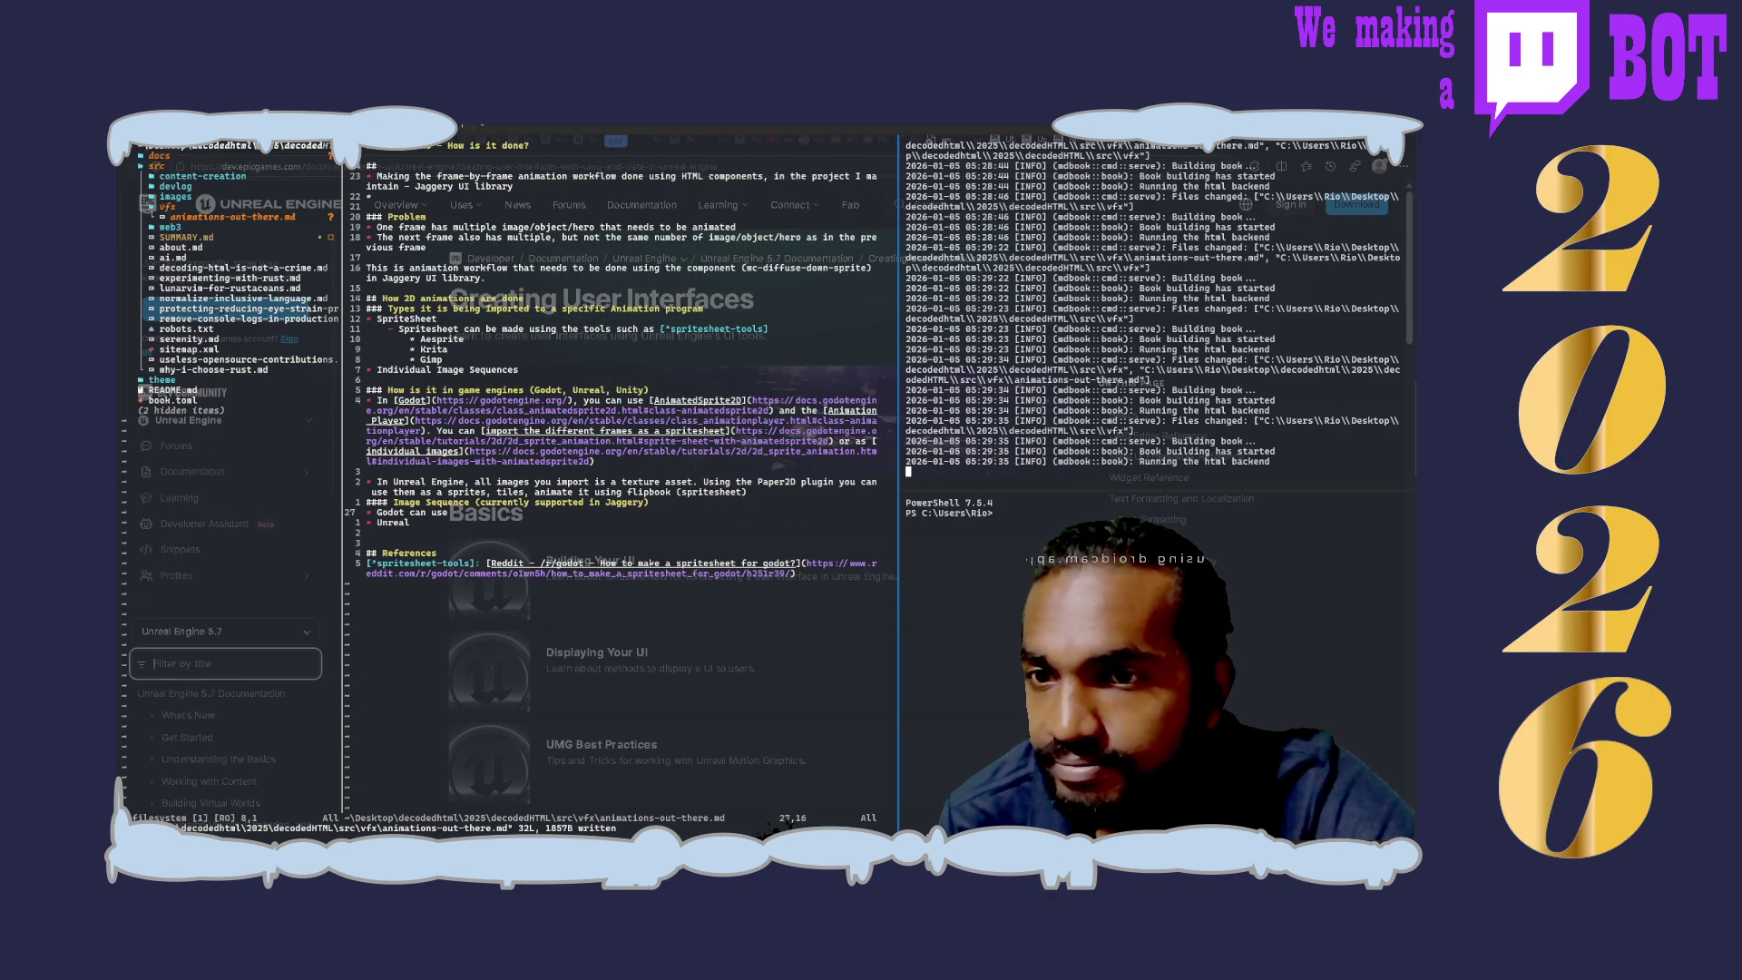
{"action": "scroll", "coordinate": [858, 712], "scroll_direction": "down", "scroll_amount": 5}
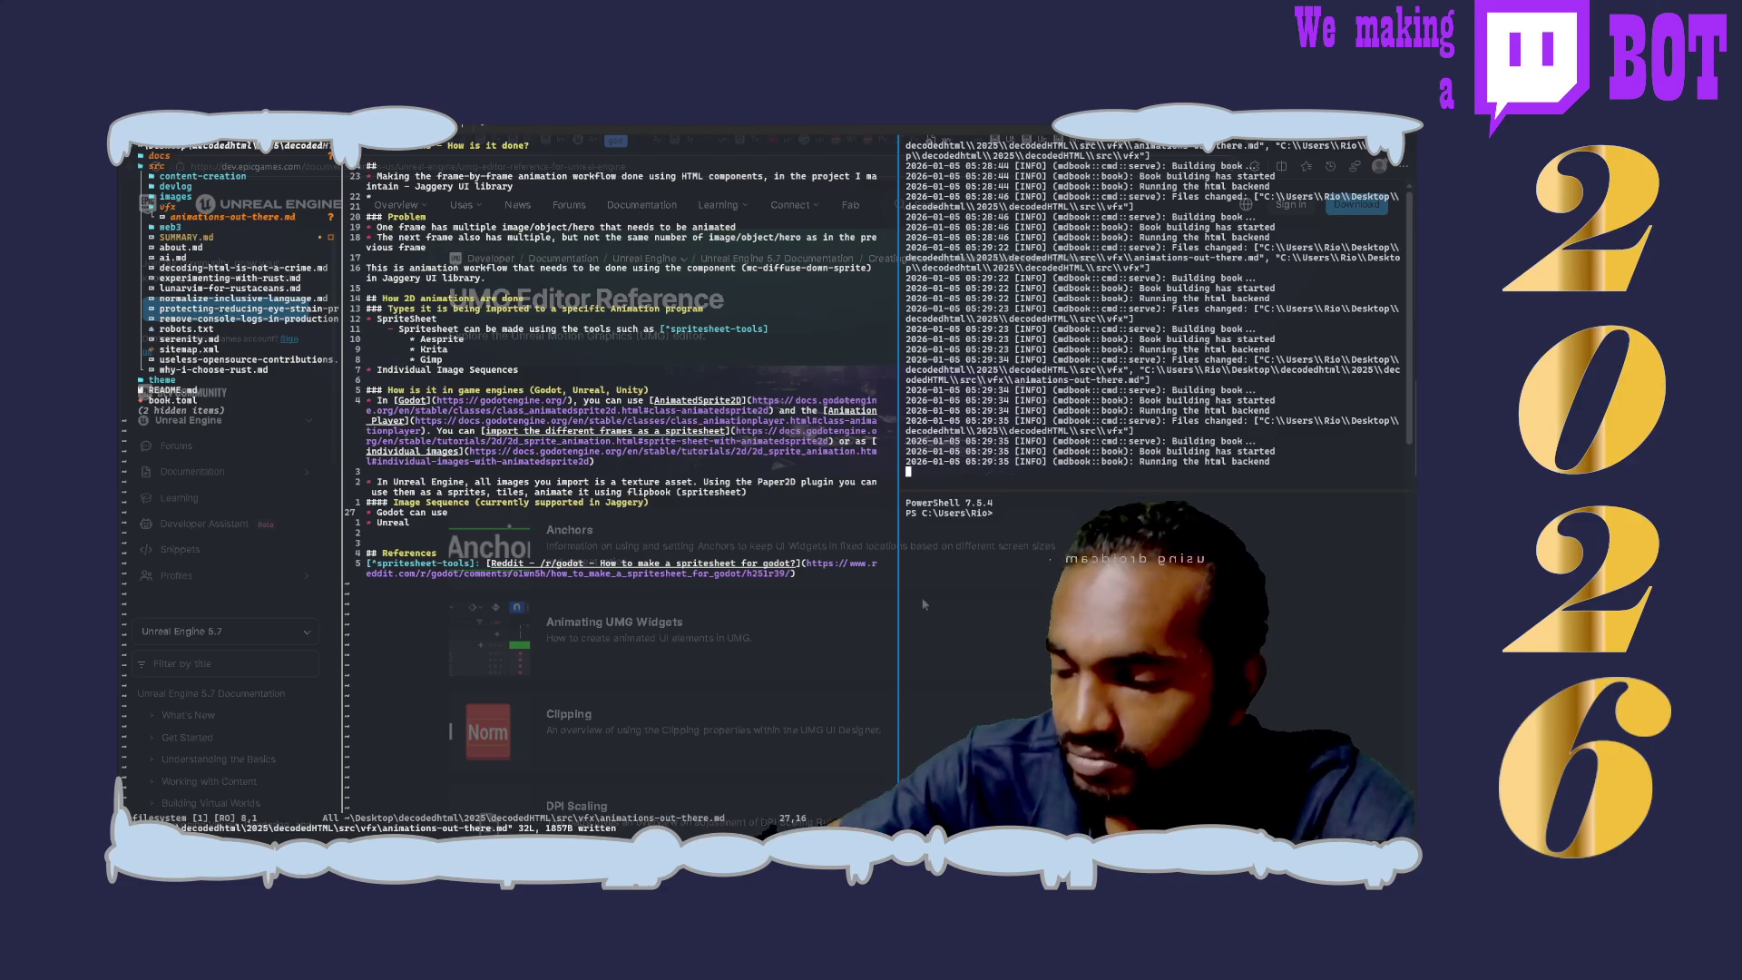
{"action": "scroll", "coordinate": [924, 603], "scroll_direction": "down", "scroll_amount": 10}
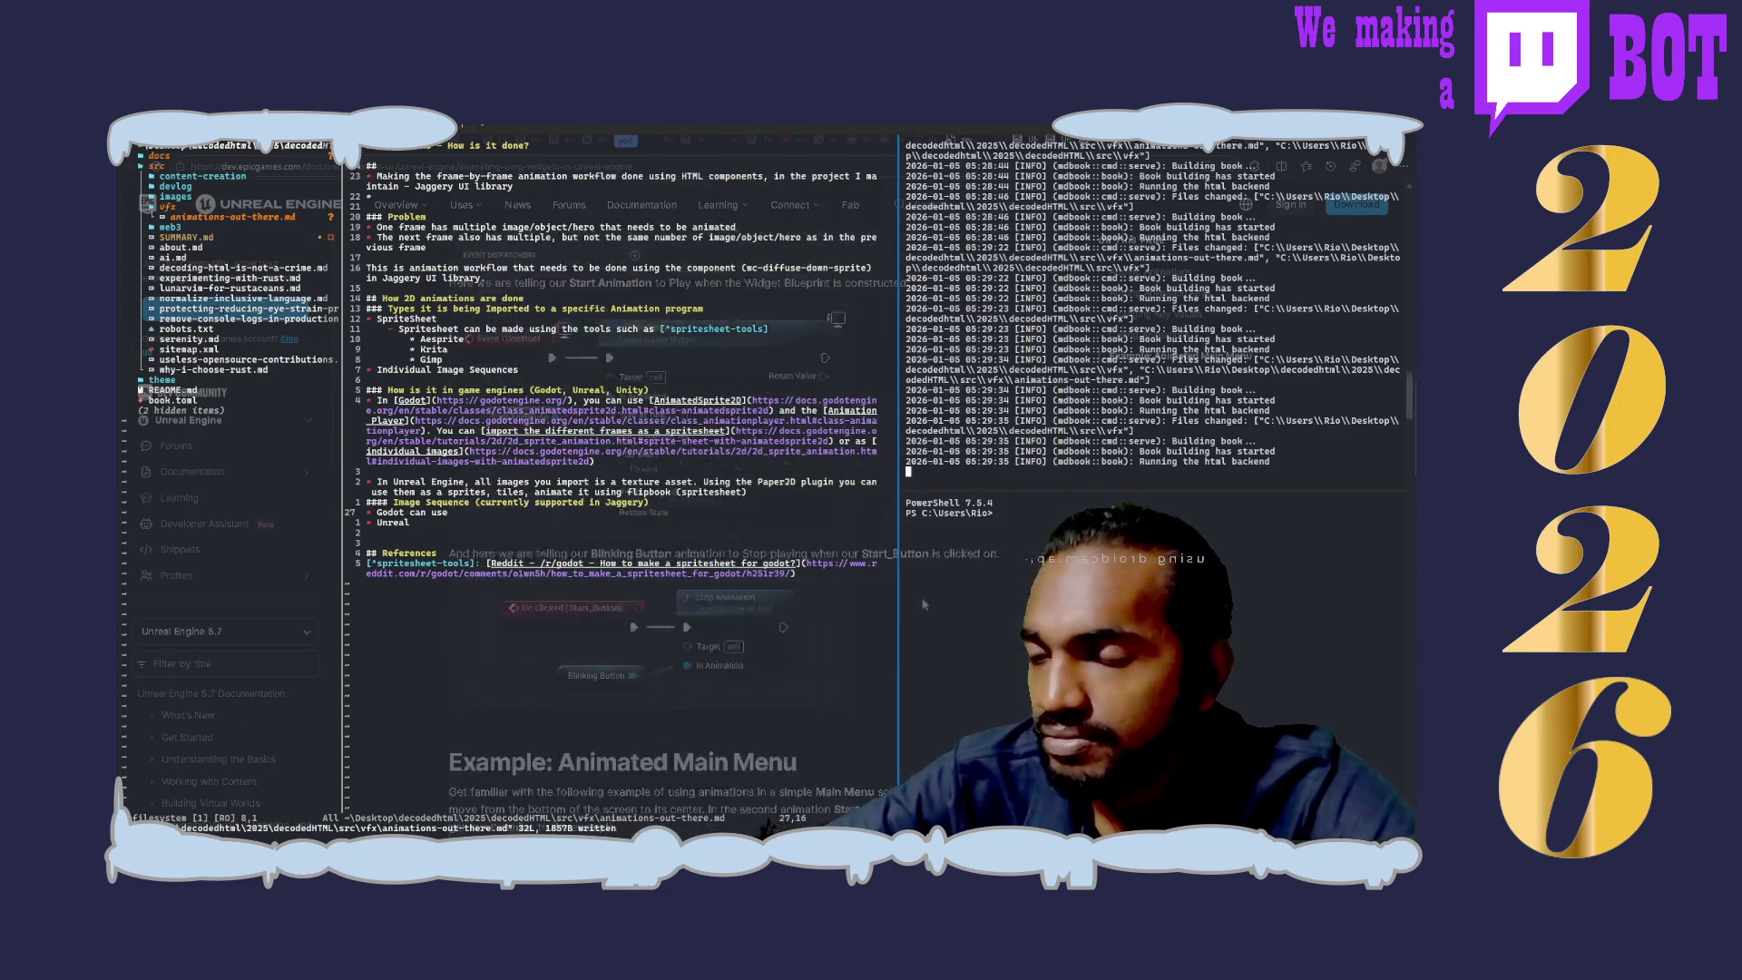
{"action": "scroll", "coordinate": [923, 603], "scroll_direction": "down", "scroll_amount": 5}
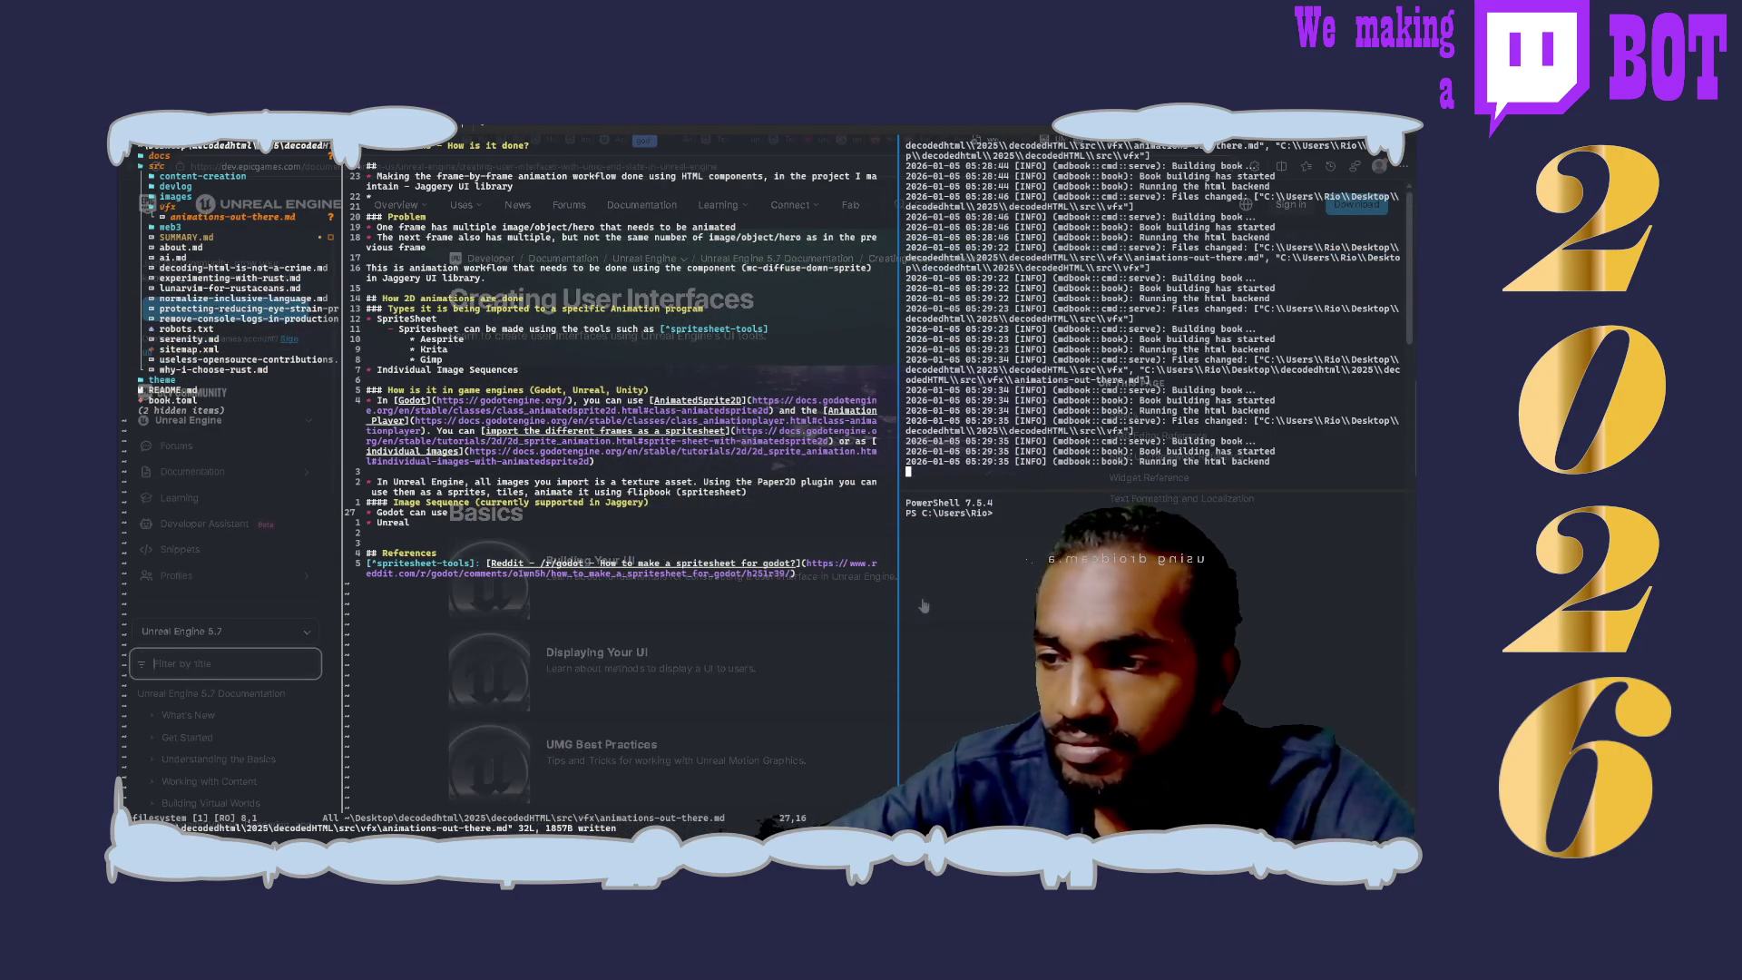
{"action": "scroll", "coordinate": [924, 604], "scroll_direction": "down", "scroll_amount": 3}
{"action": "scroll", "coordinate": [924, 602], "scroll_direction": "down", "scroll_amount": 2}
{"action": "scroll", "coordinate": [923, 604], "scroll_direction": "down", "scroll_amount": 2}
{"action": "scroll", "coordinate": [924, 603], "scroll_direction": "down", "scroll_amount": 3}
{"action": "scroll", "coordinate": [924, 603], "scroll_direction": "down", "scroll_amount": 3}
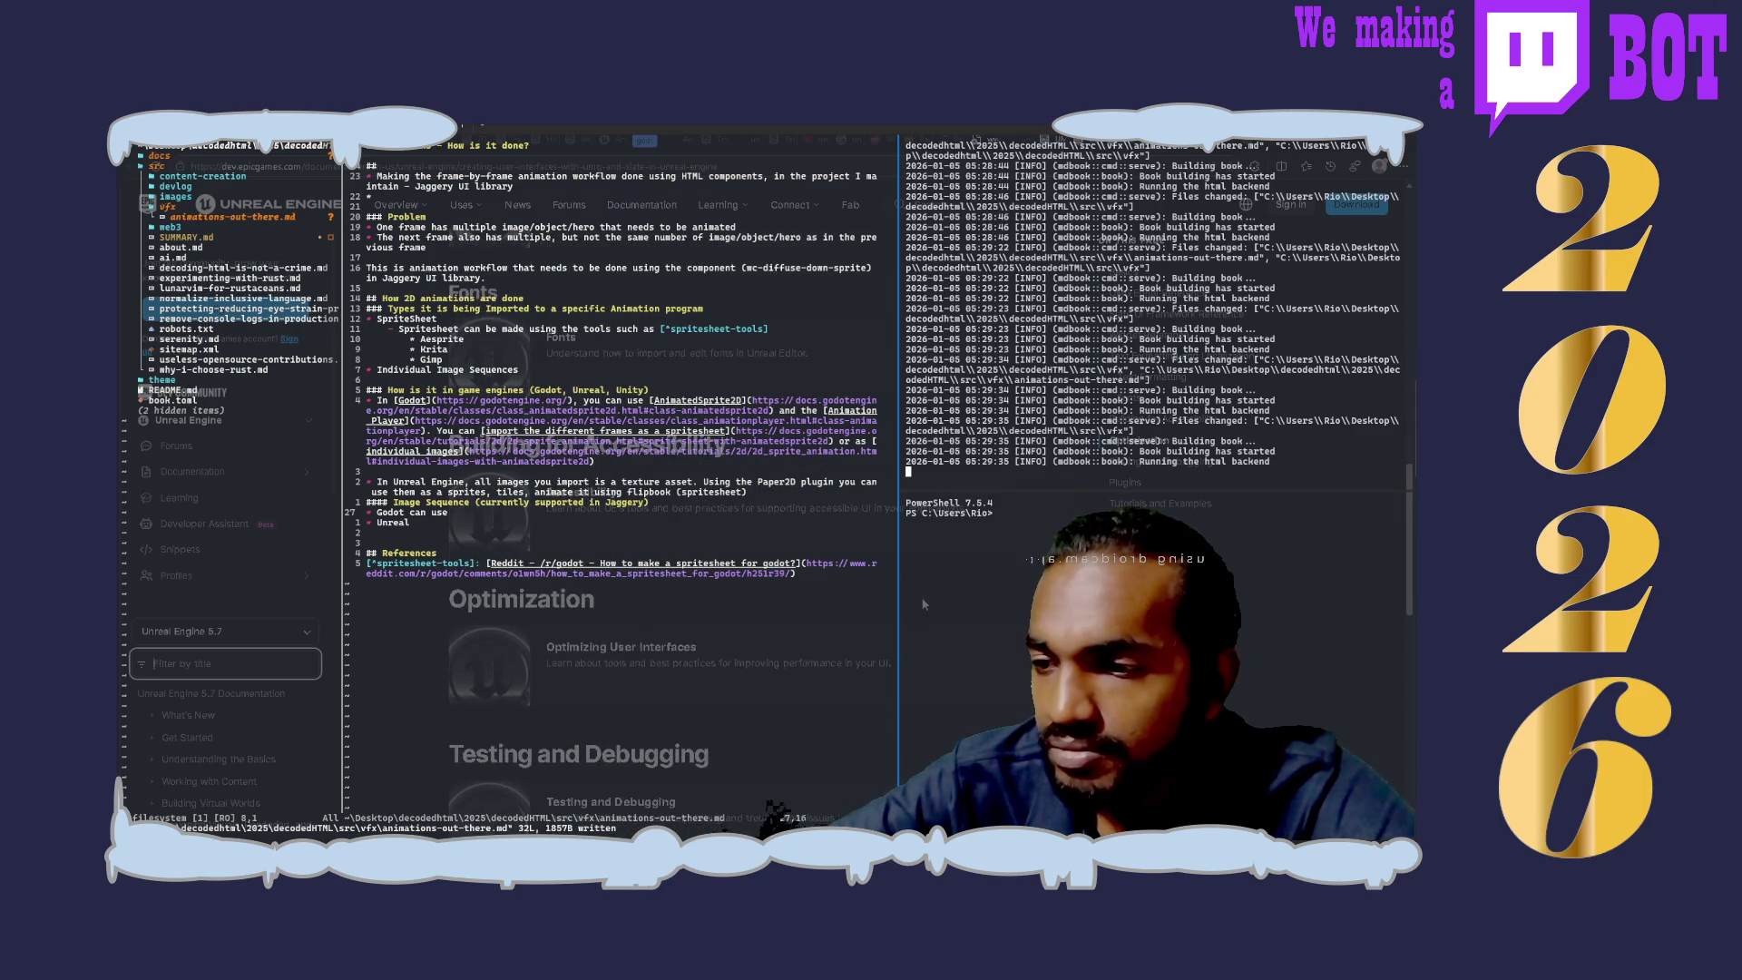
{"action": "scroll", "coordinate": [924, 603], "scroll_direction": "down", "scroll_amount": 3}
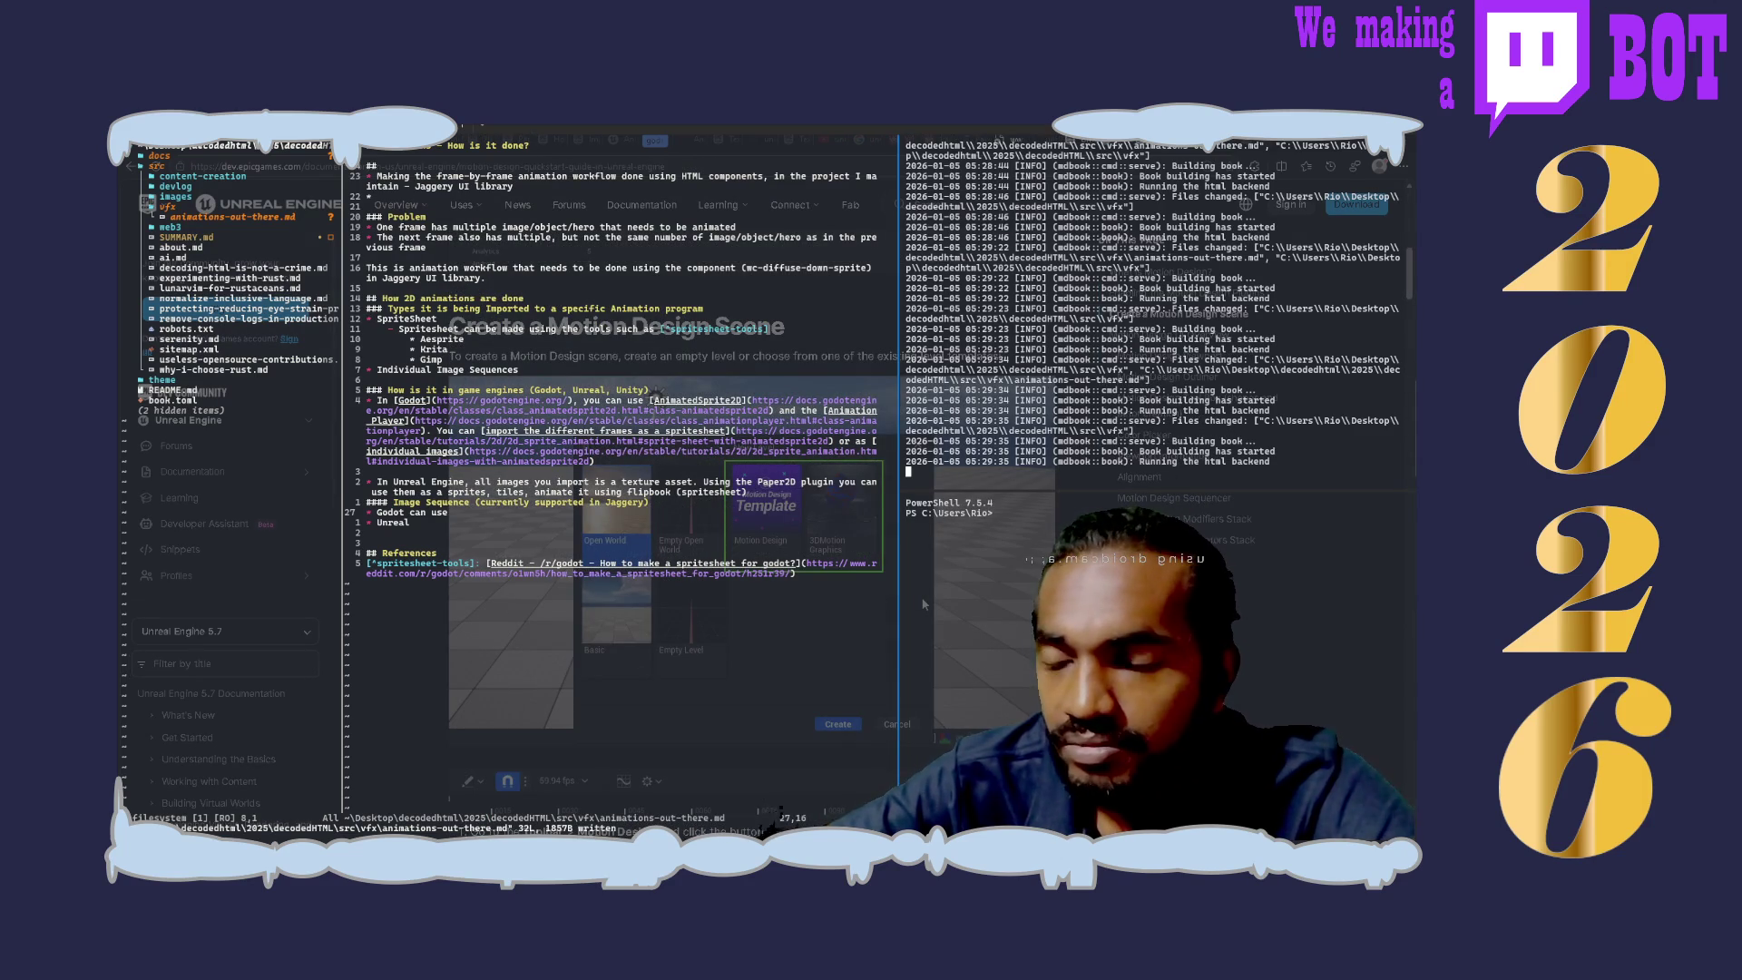
{"action": "scroll", "coordinate": [924, 602], "scroll_direction": "down", "scroll_amount": 3}
{"action": "scroll", "coordinate": [925, 602], "scroll_direction": "down", "scroll_amount": 2}
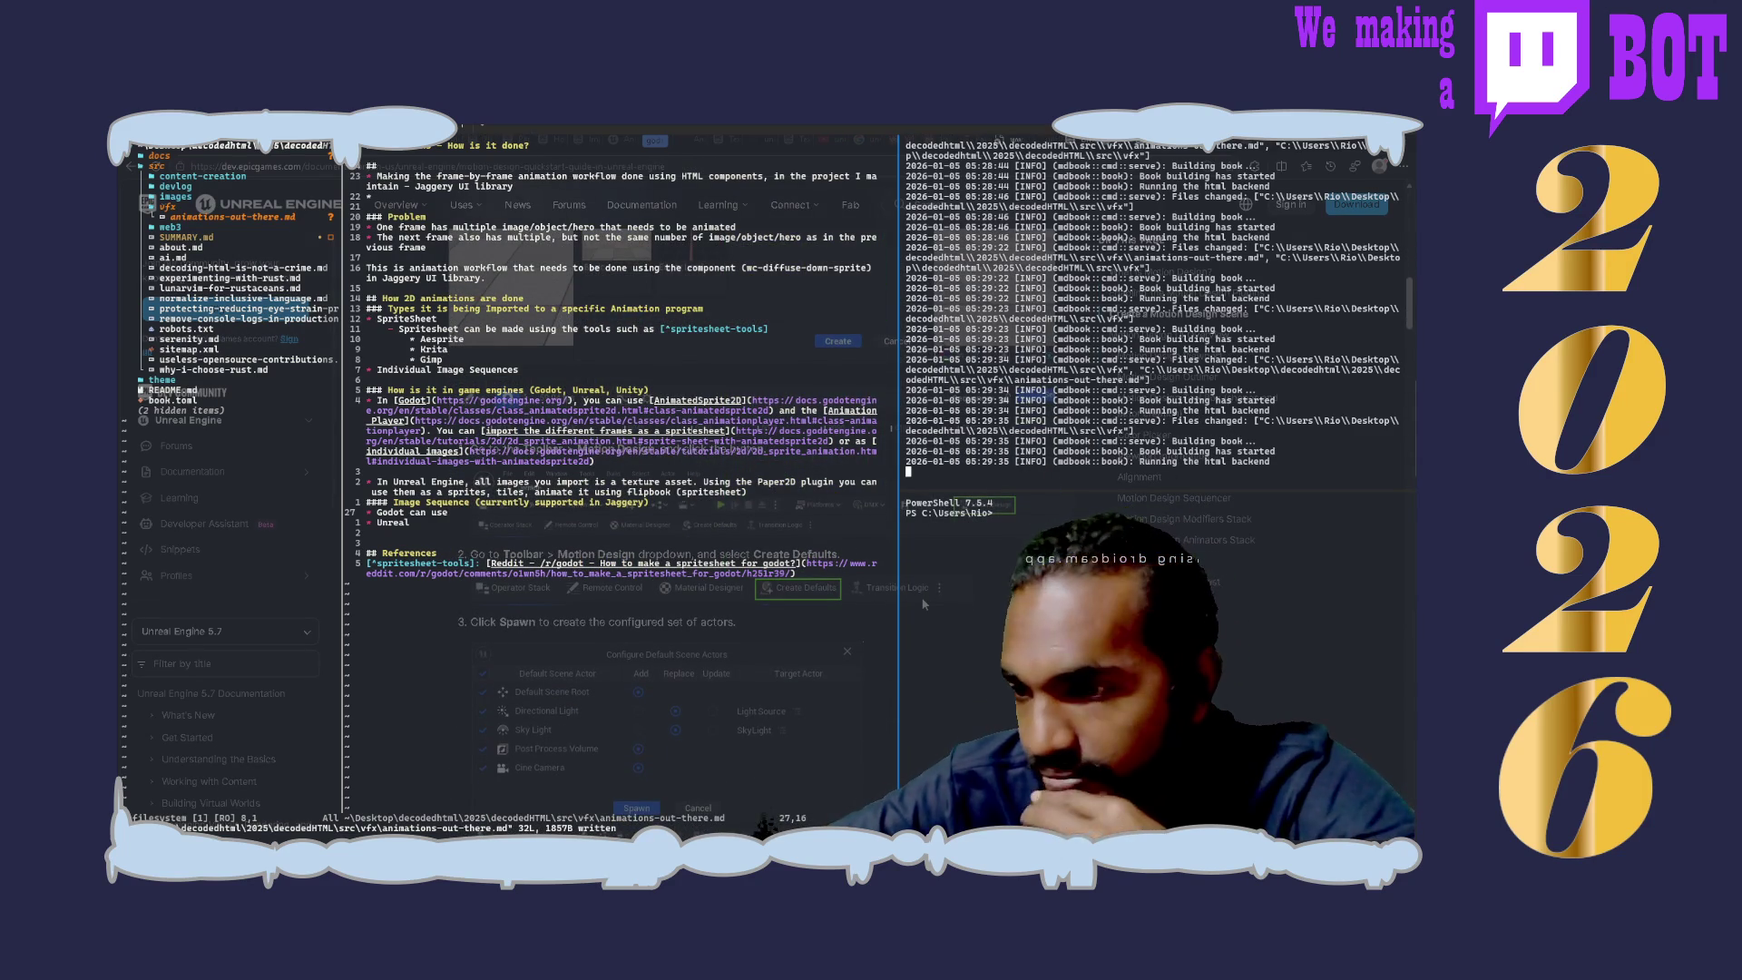
{"action": "scroll", "coordinate": [924, 602], "scroll_direction": "down", "scroll_amount": 3}
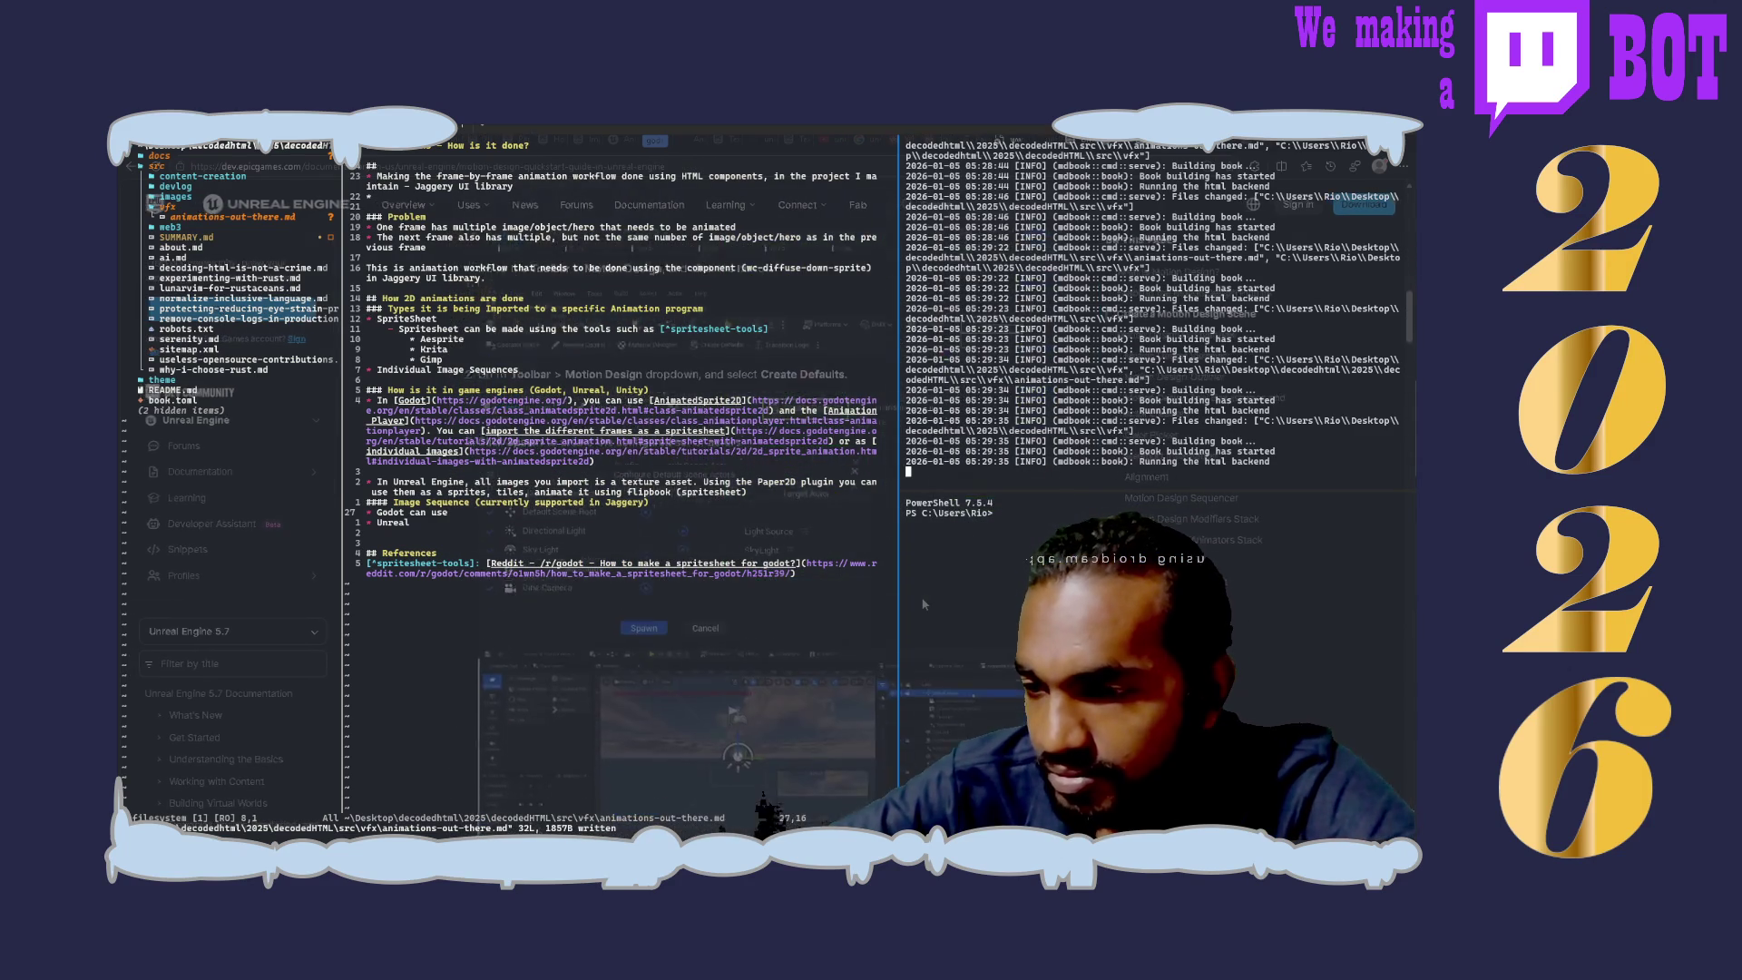
{"action": "scroll", "coordinate": [925, 602], "scroll_direction": "down", "scroll_amount": 3}
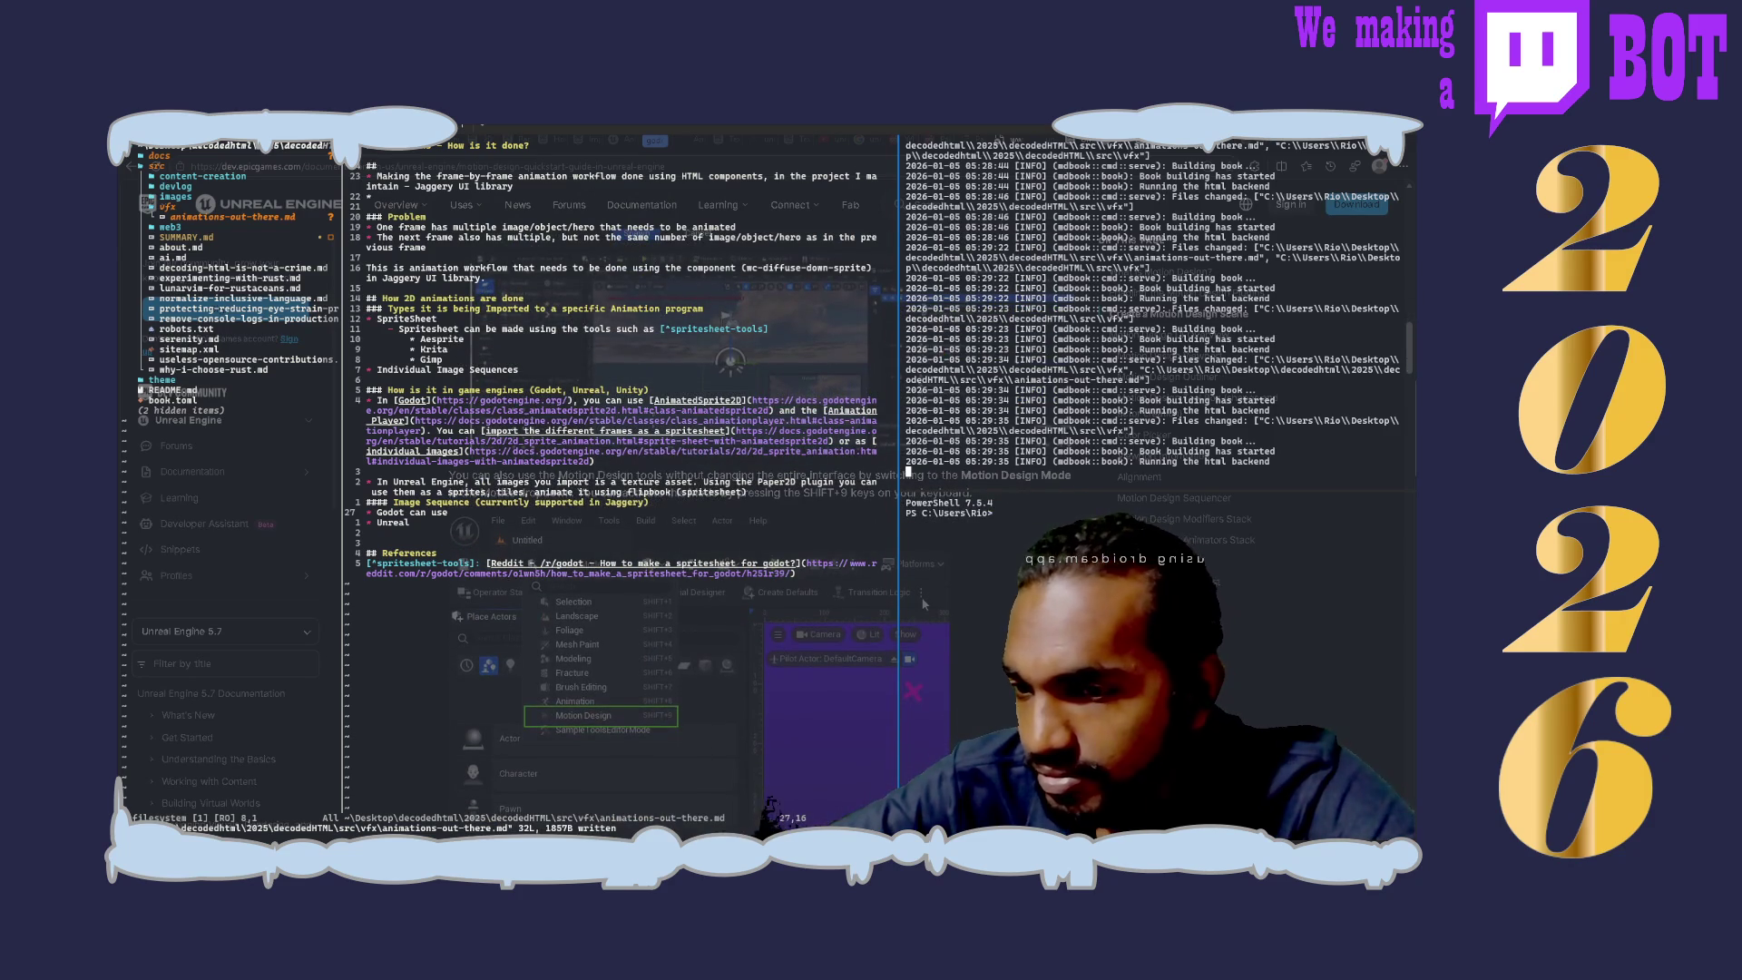
{"action": "scroll", "coordinate": [923, 603], "scroll_direction": "down", "scroll_amount": 3}
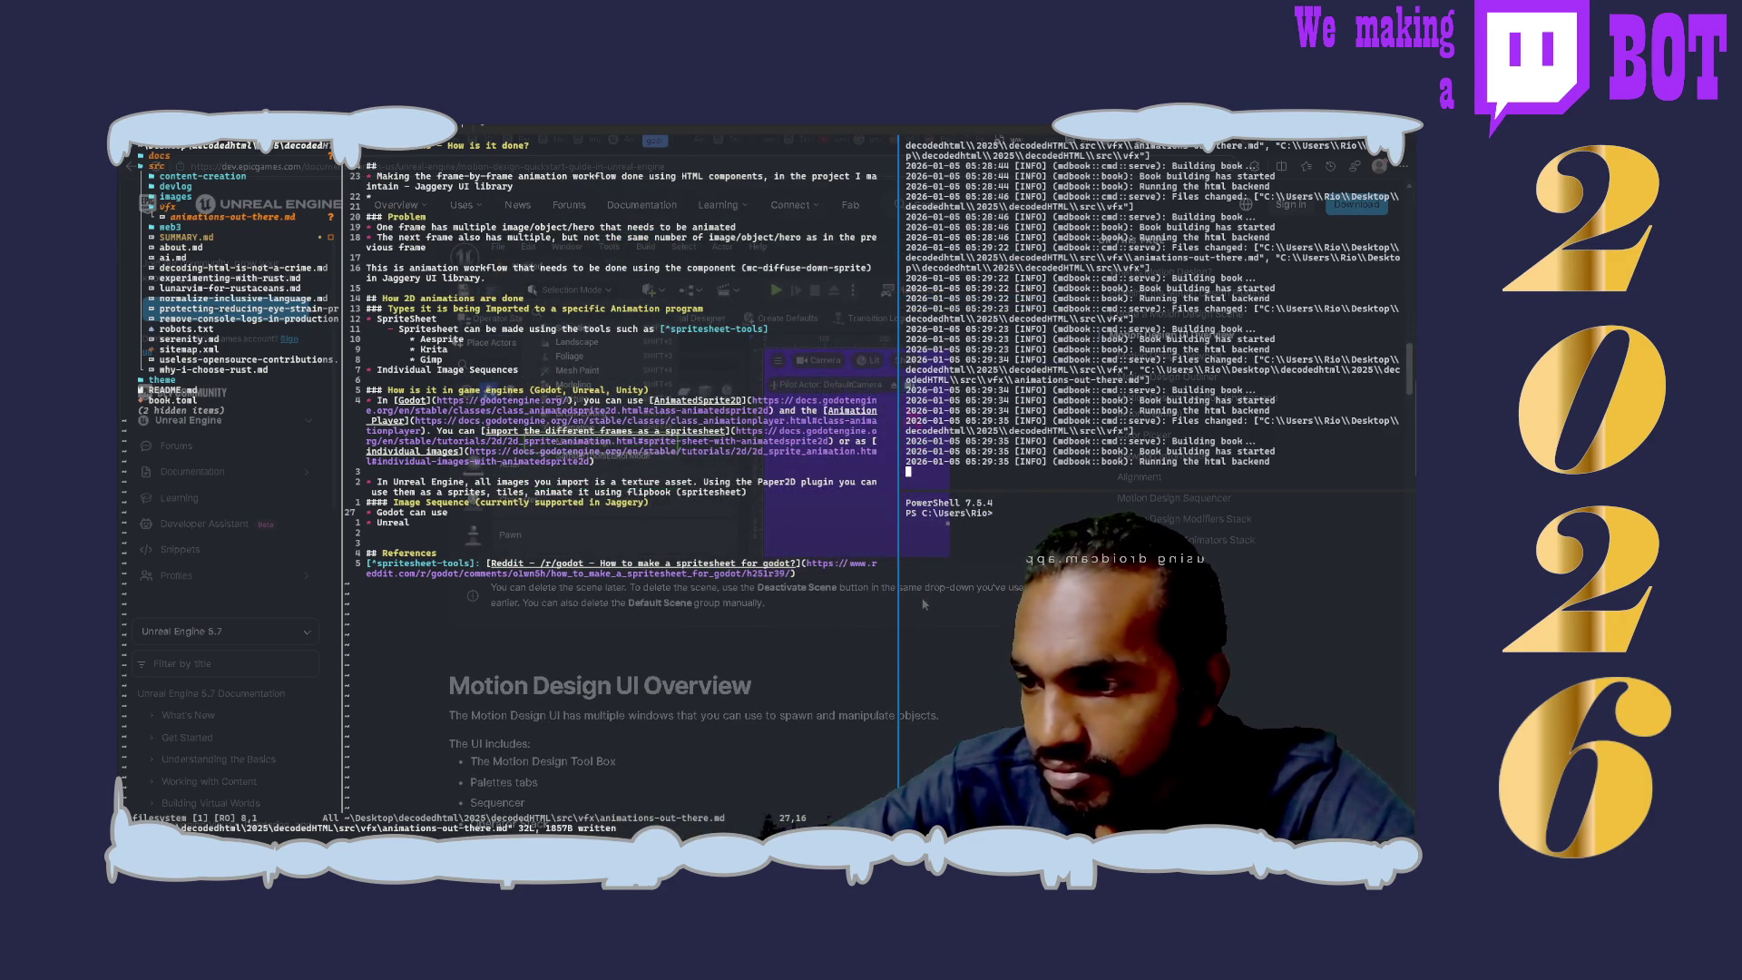
{"action": "scroll", "coordinate": [924, 603], "scroll_direction": "down", "scroll_amount": 2}
{"action": "scroll", "coordinate": [924, 603], "scroll_direction": "down", "scroll_amount": 2}
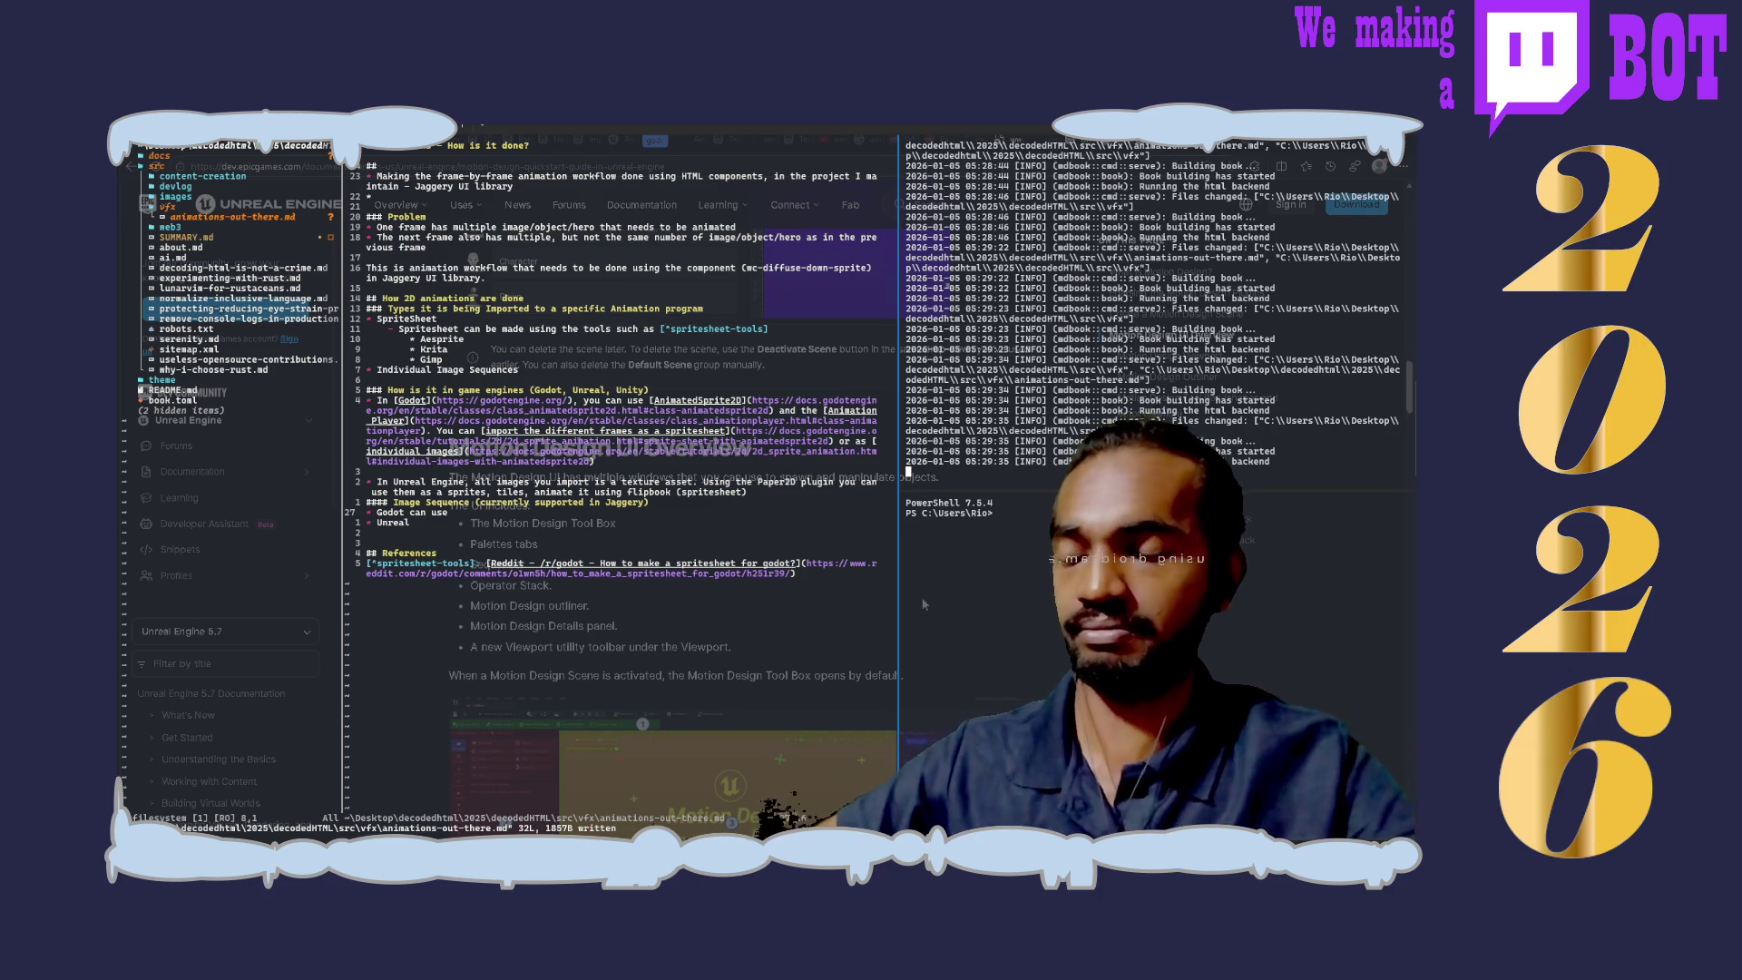
{"action": "scroll", "coordinate": [925, 603], "scroll_direction": "up", "scroll_amount": 3}
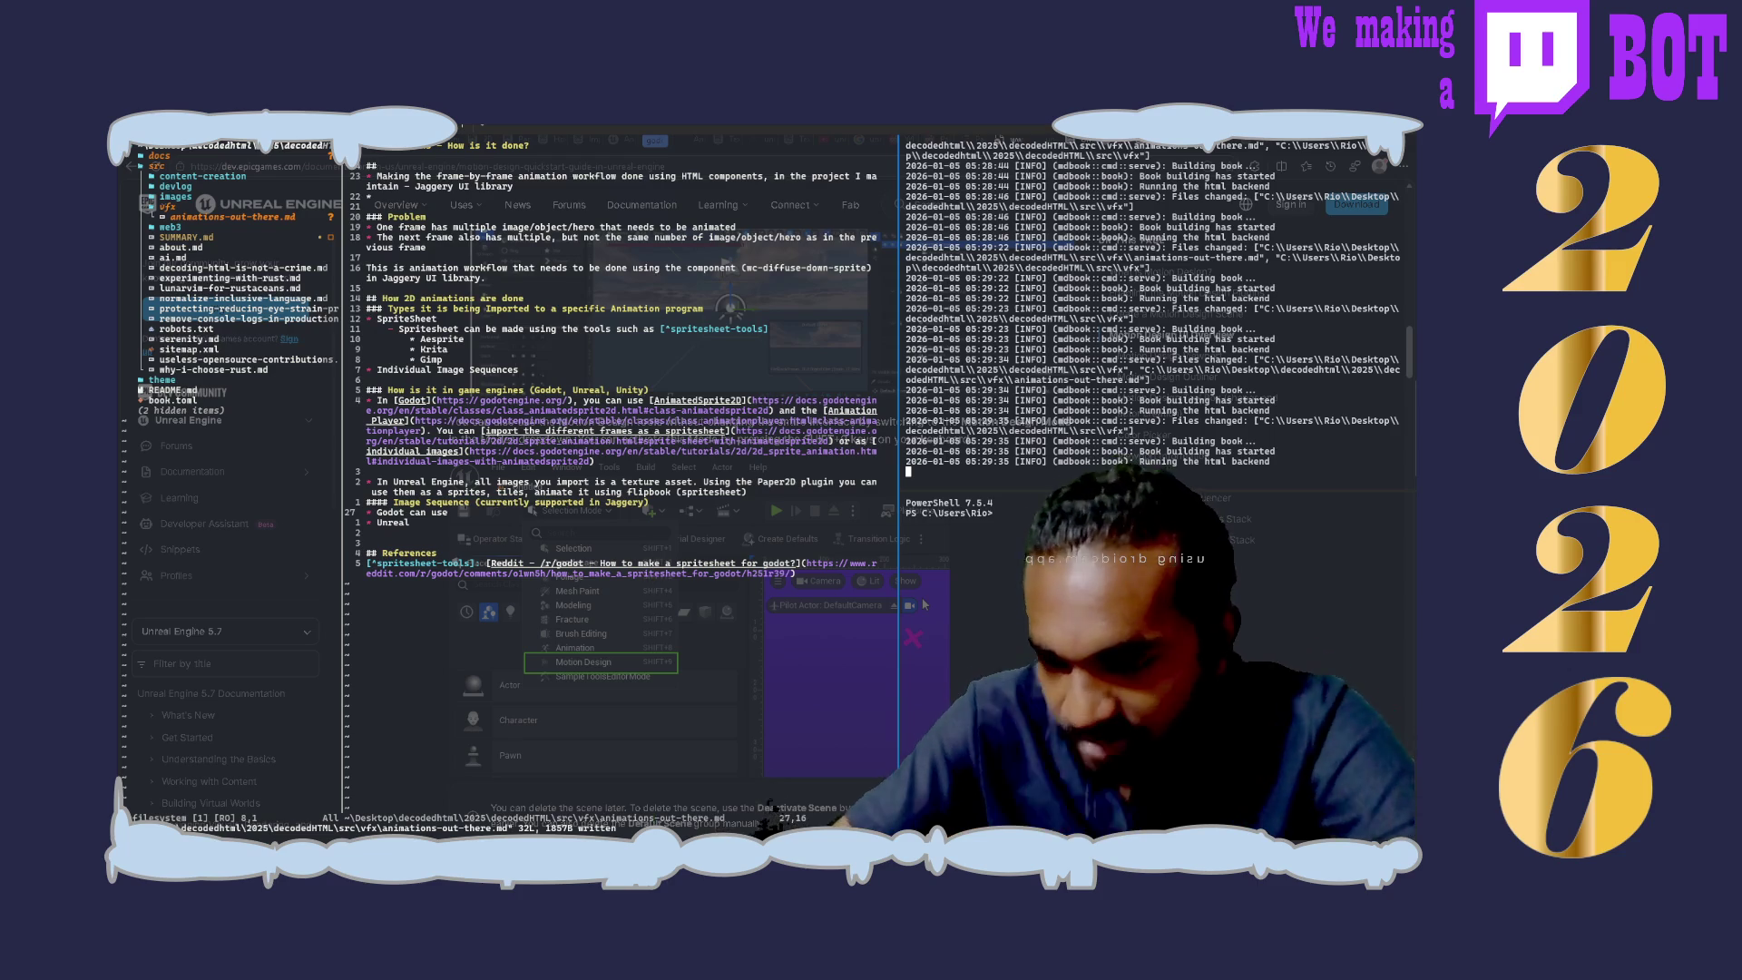
{"action": "scroll", "coordinate": [922, 604], "scroll_direction": "down", "scroll_amount": 1}
{"action": "scroll", "coordinate": [922, 605], "scroll_direction": "down", "scroll_amount": 1}
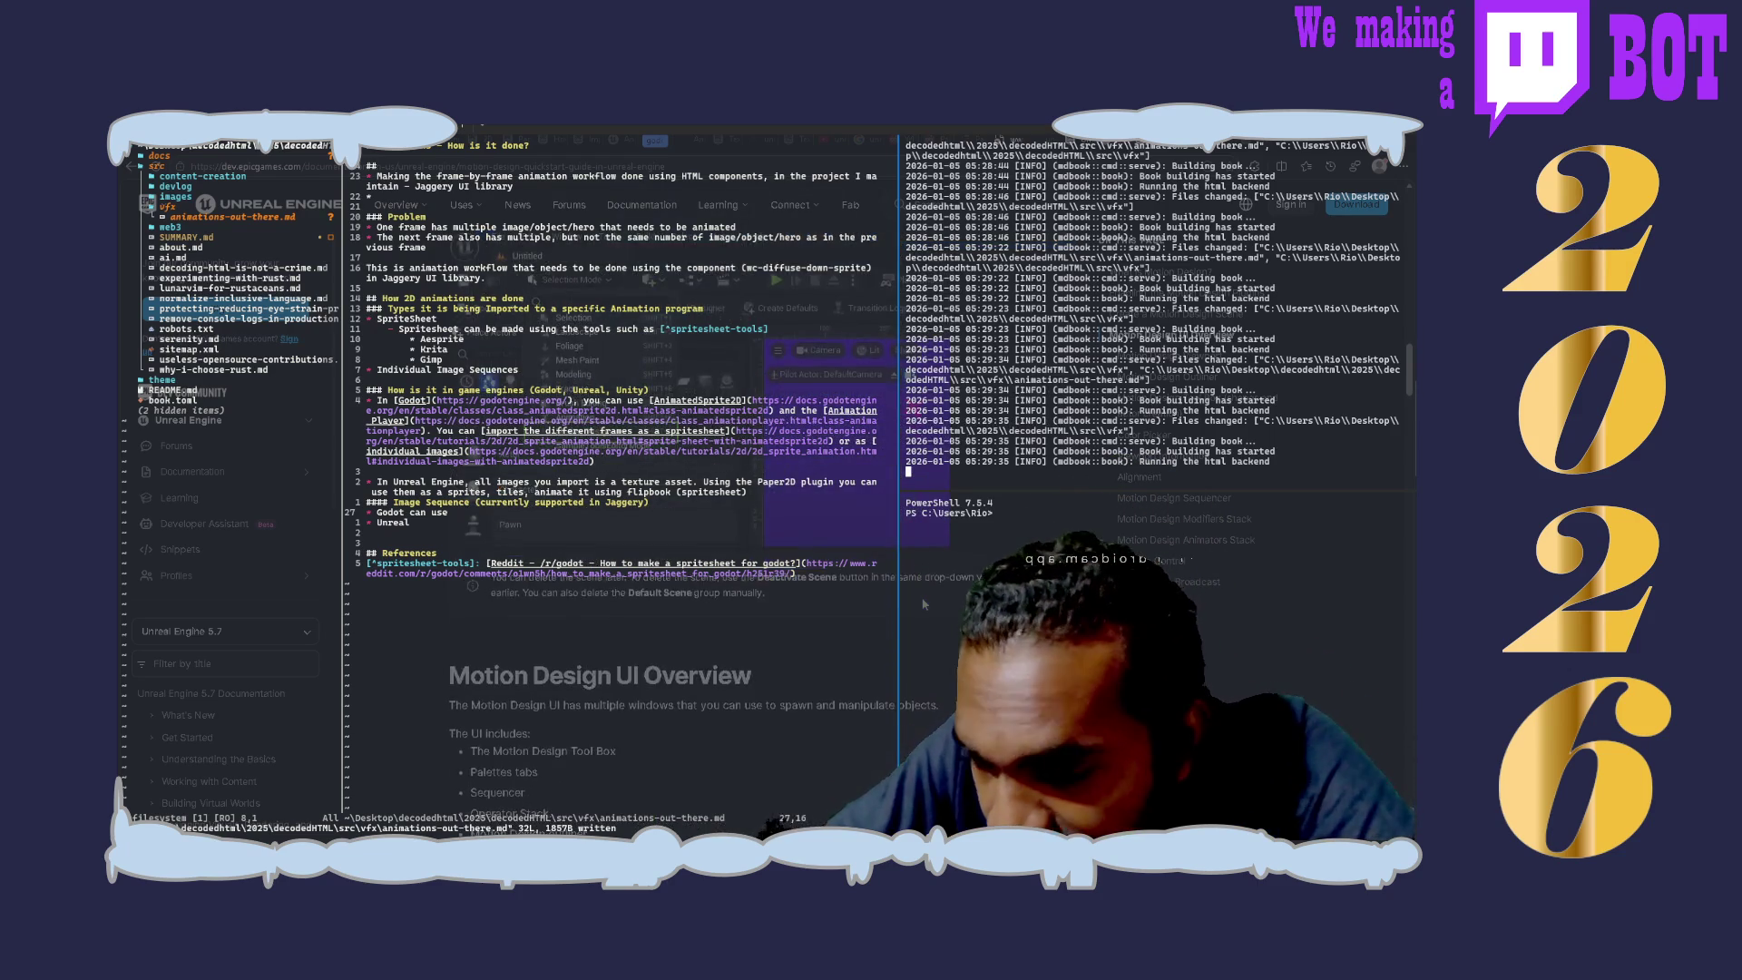
{"action": "scroll", "coordinate": [923, 604], "scroll_direction": "down", "scroll_amount": 1}
{"action": "scroll", "coordinate": [922, 605], "scroll_direction": "down", "scroll_amount": 2}
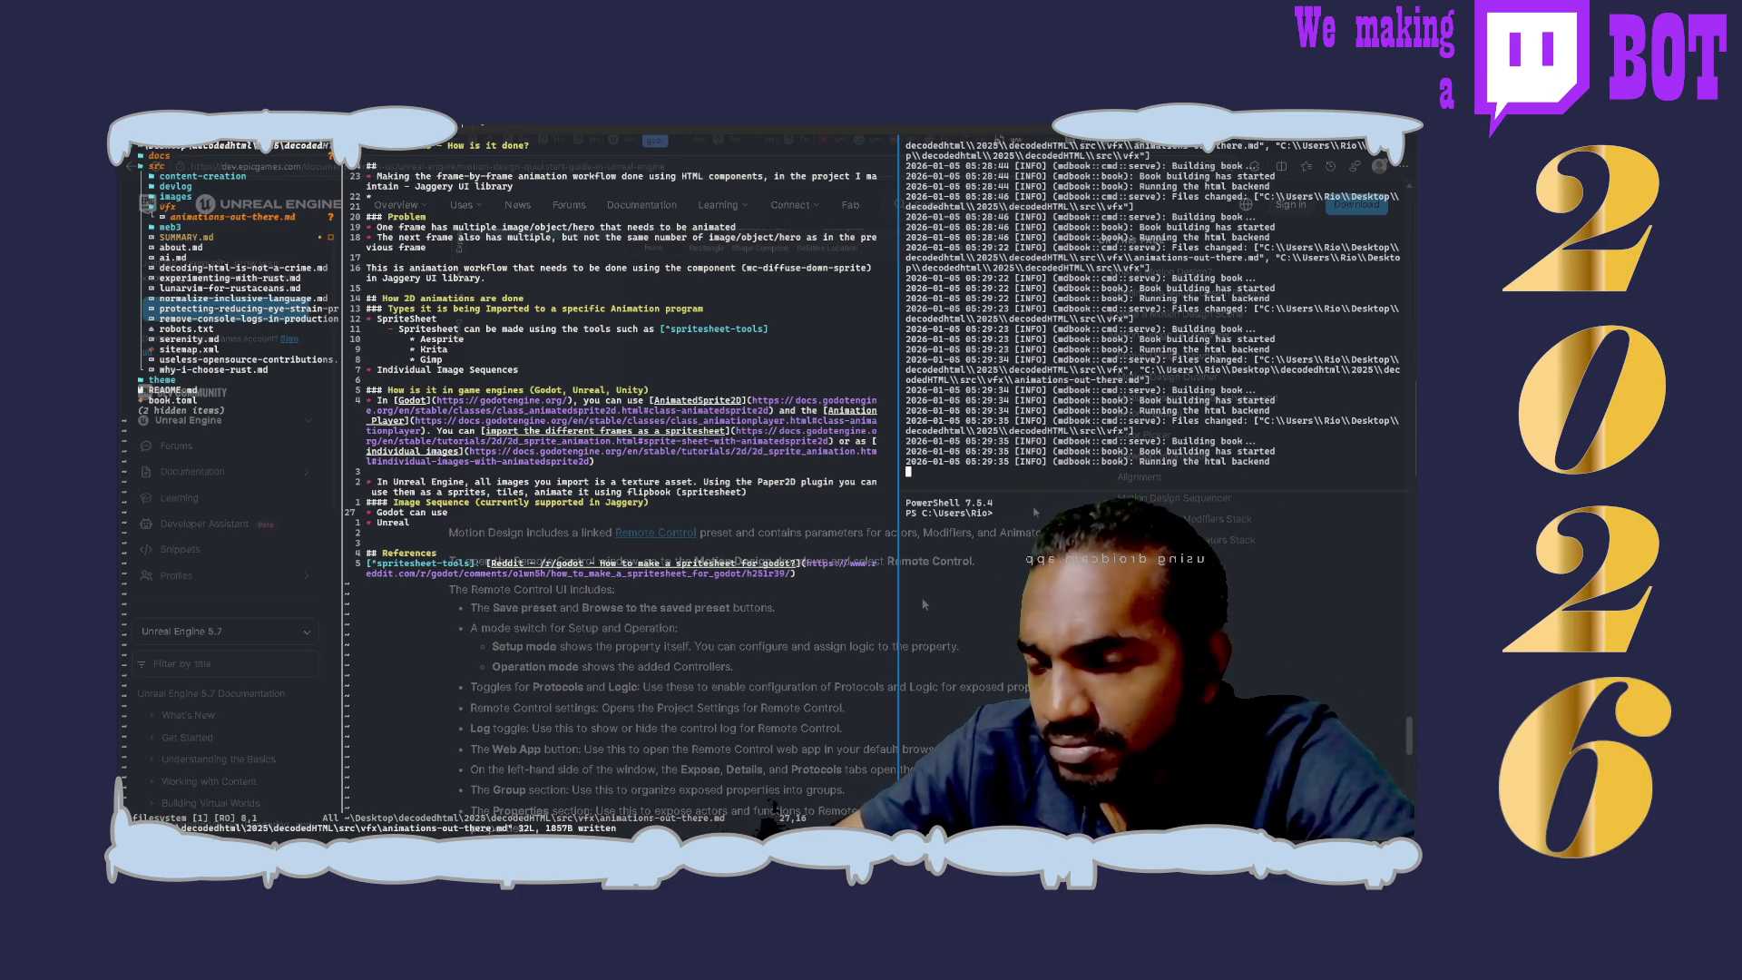
{"action": "scroll", "coordinate": [924, 605], "scroll_direction": "down", "scroll_amount": 3}
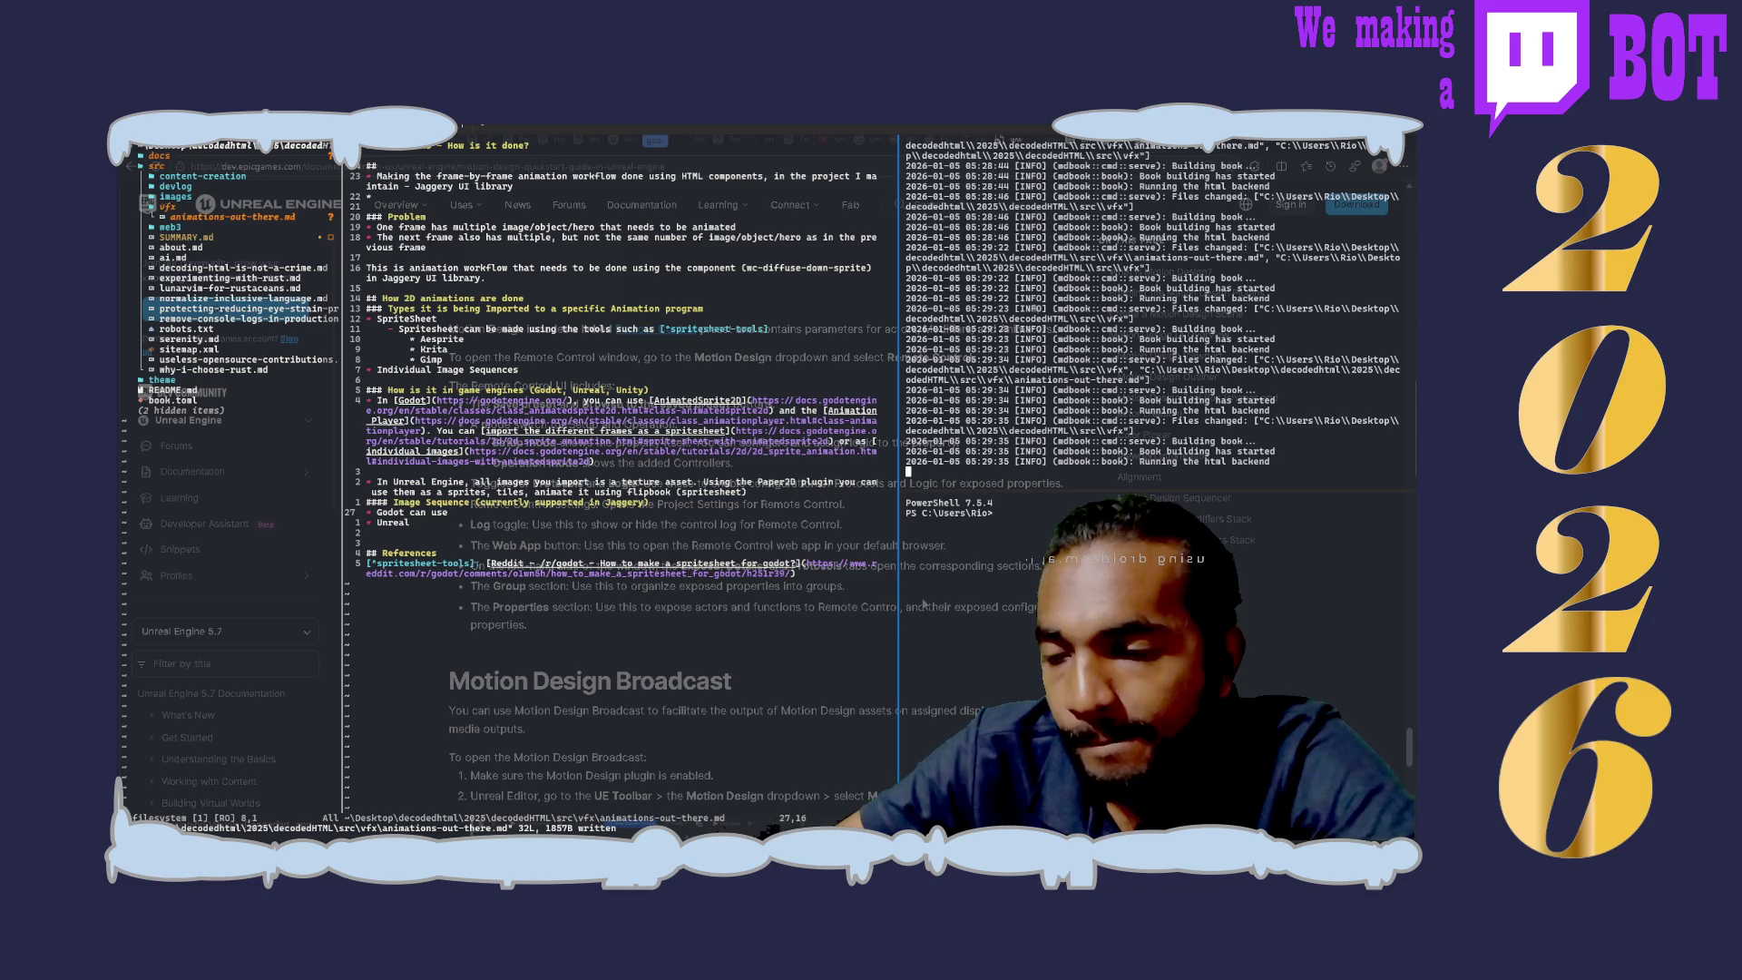
{"action": "scroll", "coordinate": [923, 602], "scroll_direction": "down", "scroll_amount": 3}
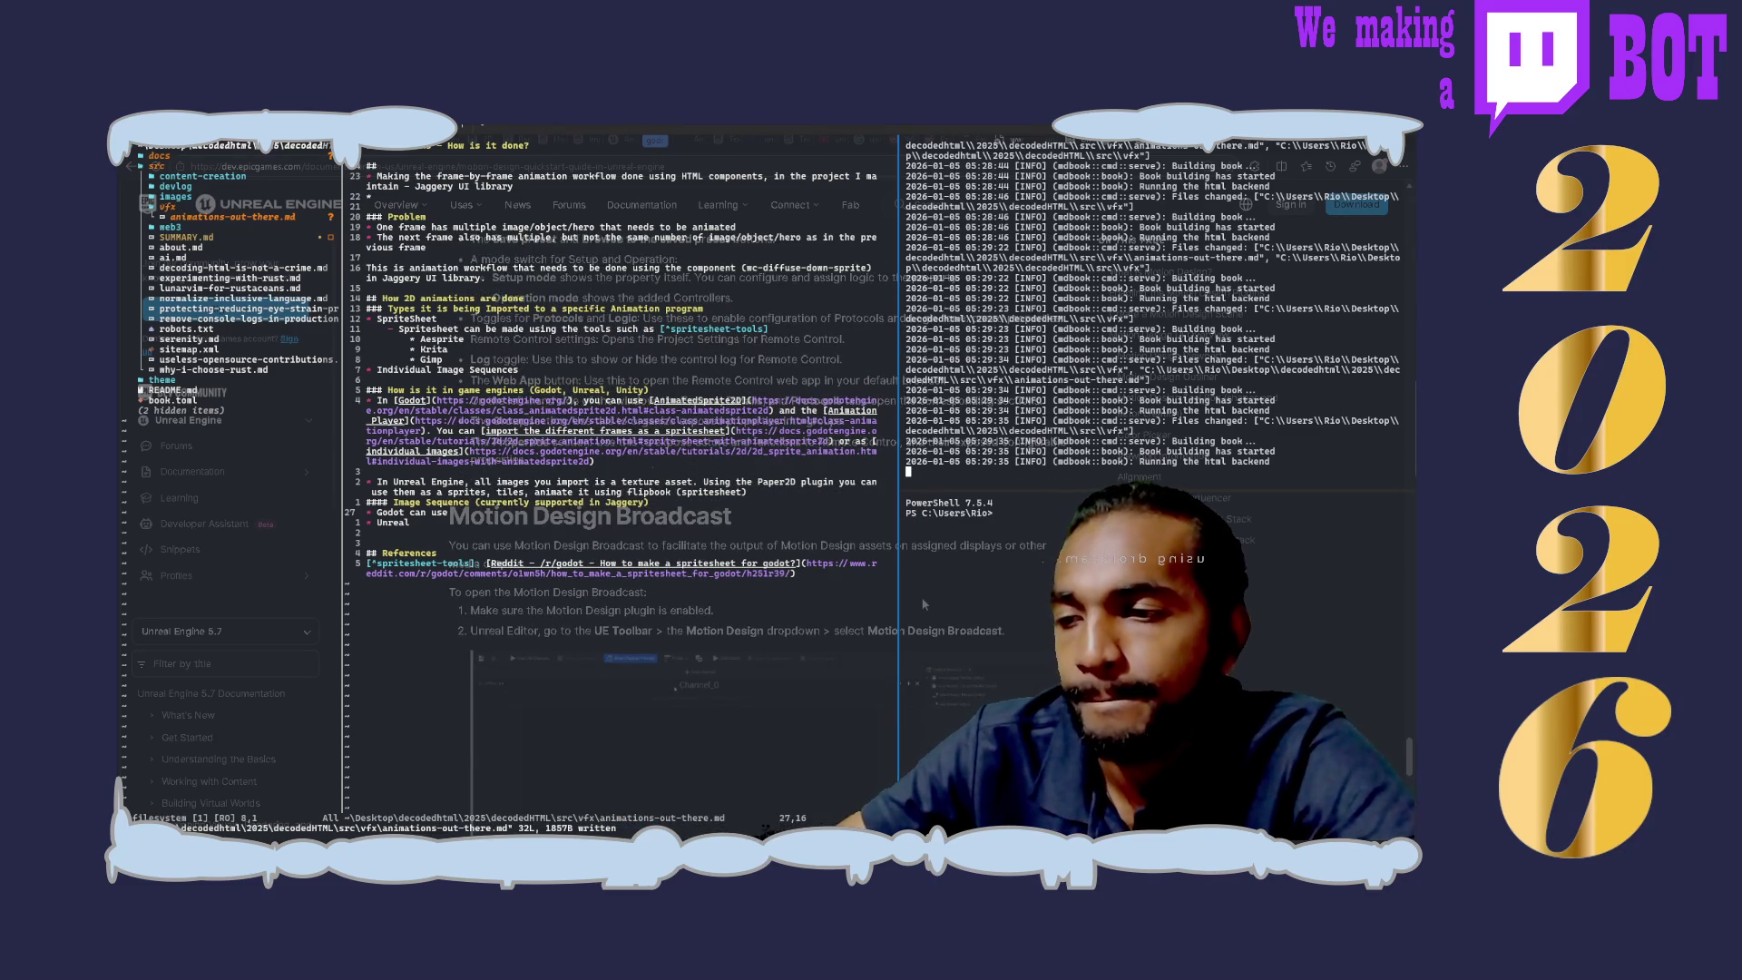
{"action": "scroll", "coordinate": [922, 604], "scroll_direction": "down", "scroll_amount": 4}
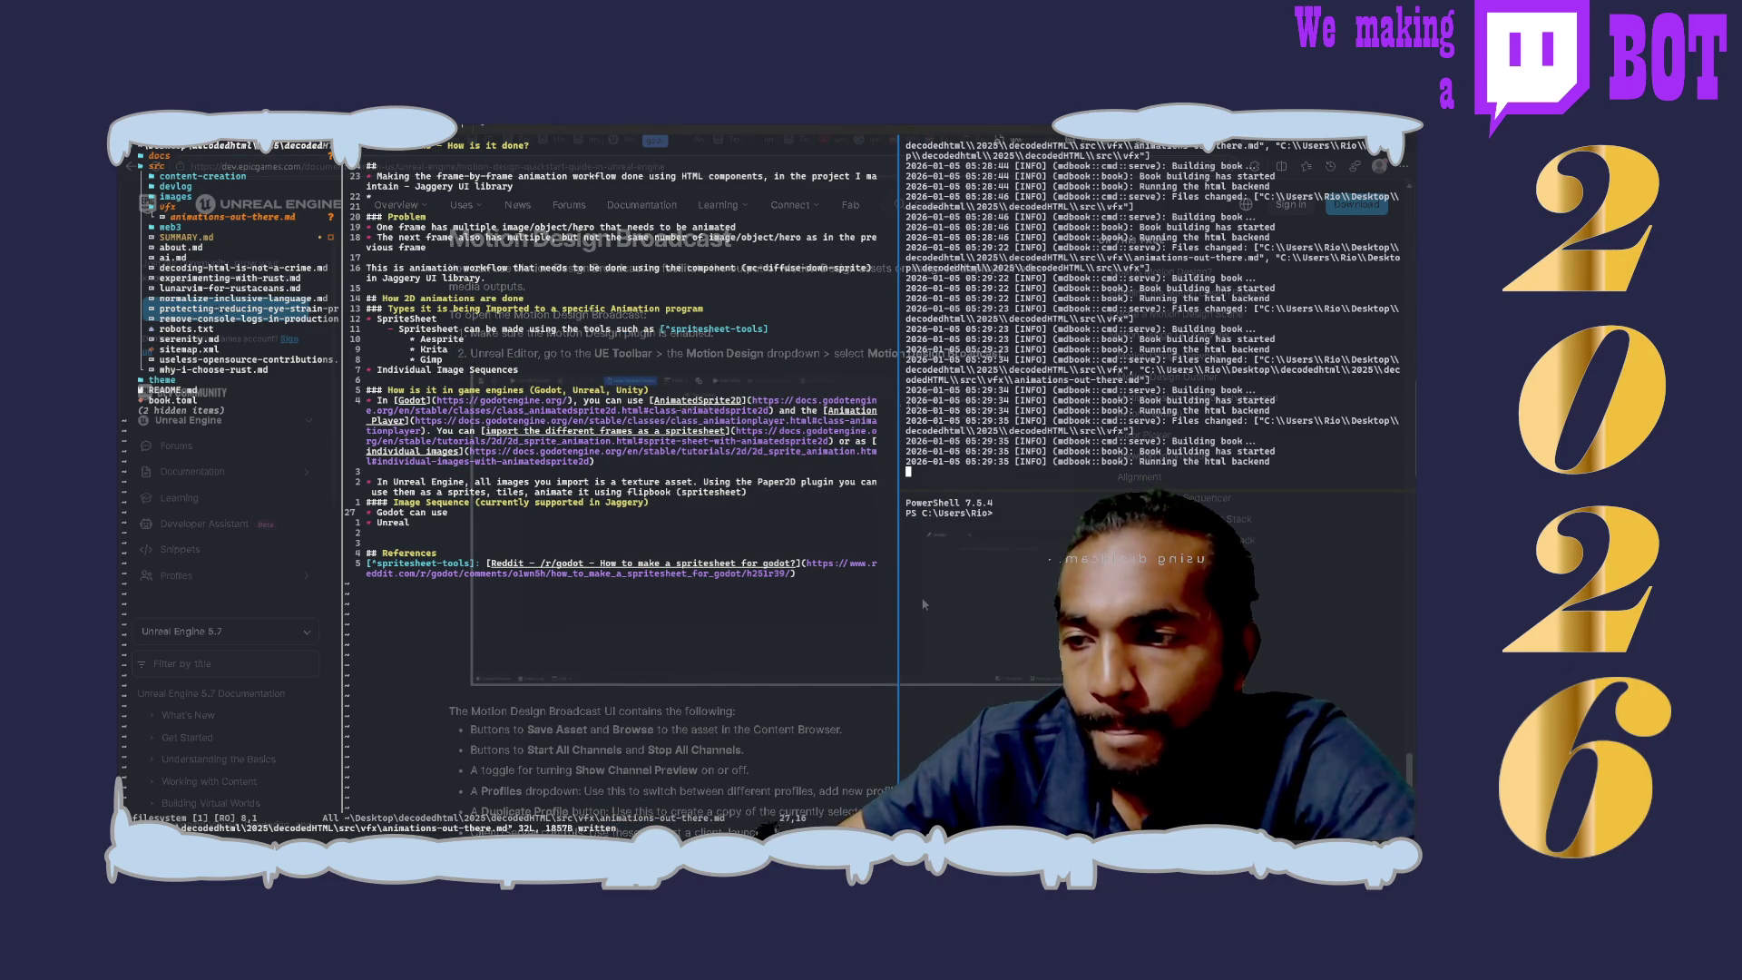
{"action": "scroll", "coordinate": [922, 602], "scroll_direction": "down", "scroll_amount": 2}
{"action": "scroll", "coordinate": [924, 604], "scroll_direction": "down", "scroll_amount": 2}
{"action": "scroll", "coordinate": [924, 603], "scroll_direction": "down", "scroll_amount": 2}
{"action": "scroll", "coordinate": [924, 605], "scroll_direction": "down", "scroll_amount": 2}
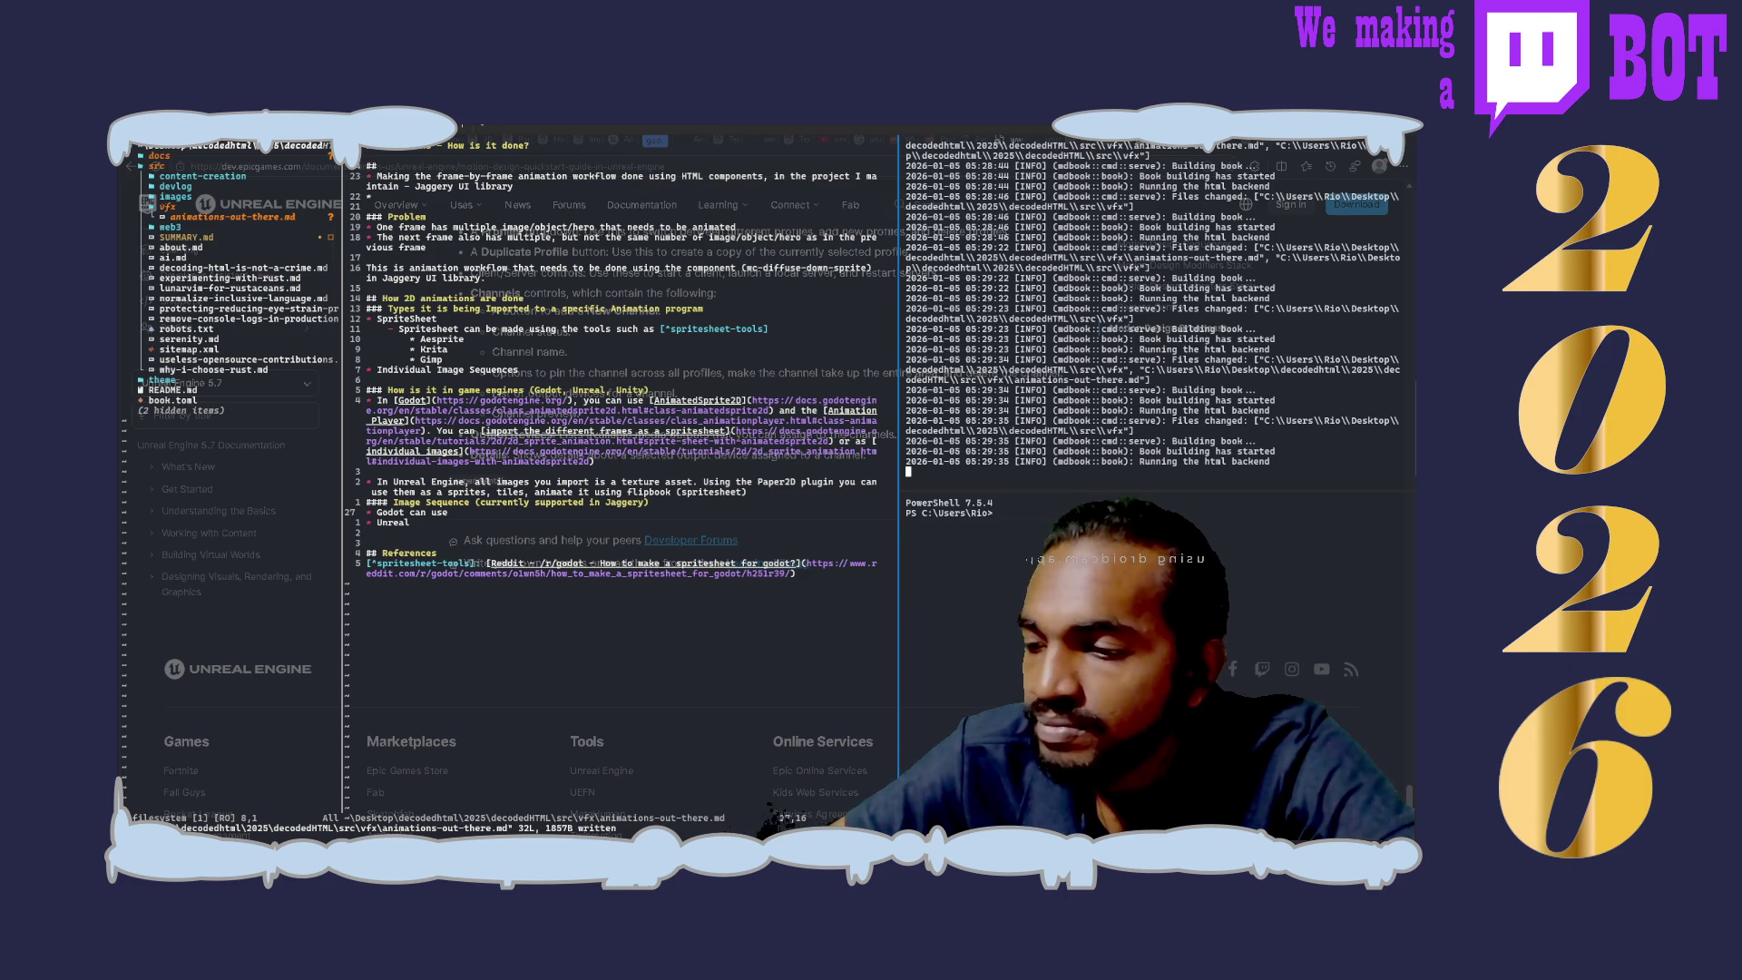
{"action": "key", "text": "l"}
{"action": "key", "text": "l"}
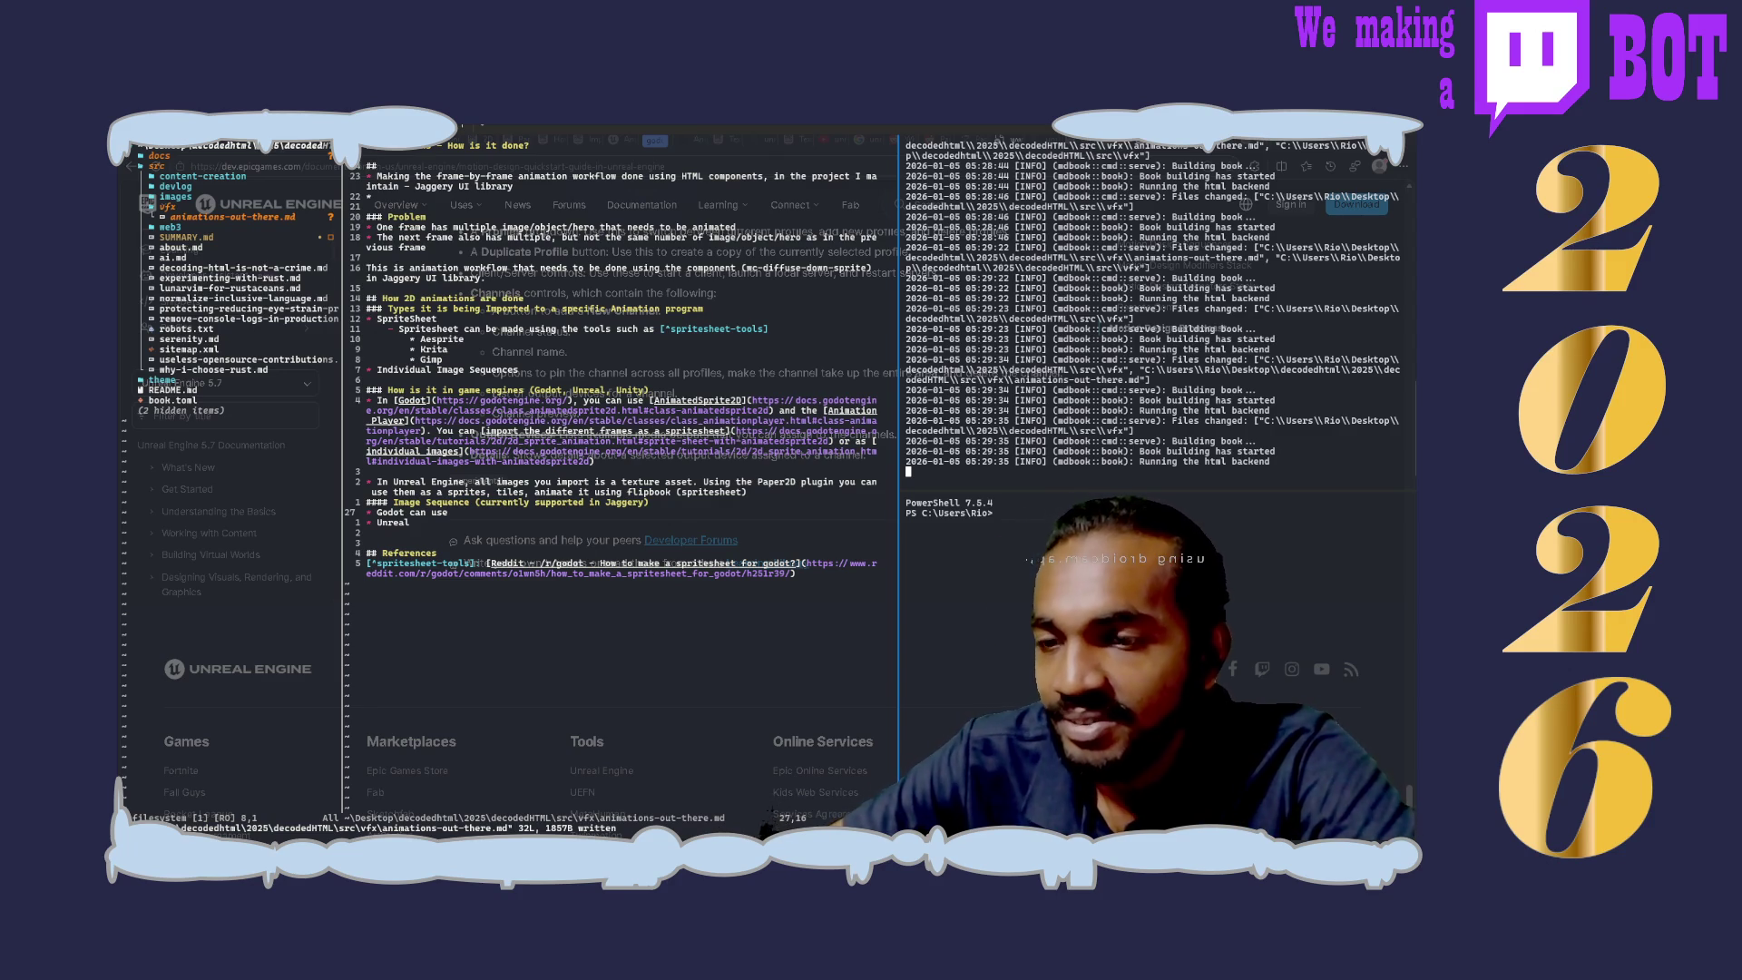
Step: Jump ten lines up in the notes toward the Image Sequence section
{"action": "key", "text": "Up"}
{"action": "key", "text": "Up"}
{"action": "key", "text": "Up"}
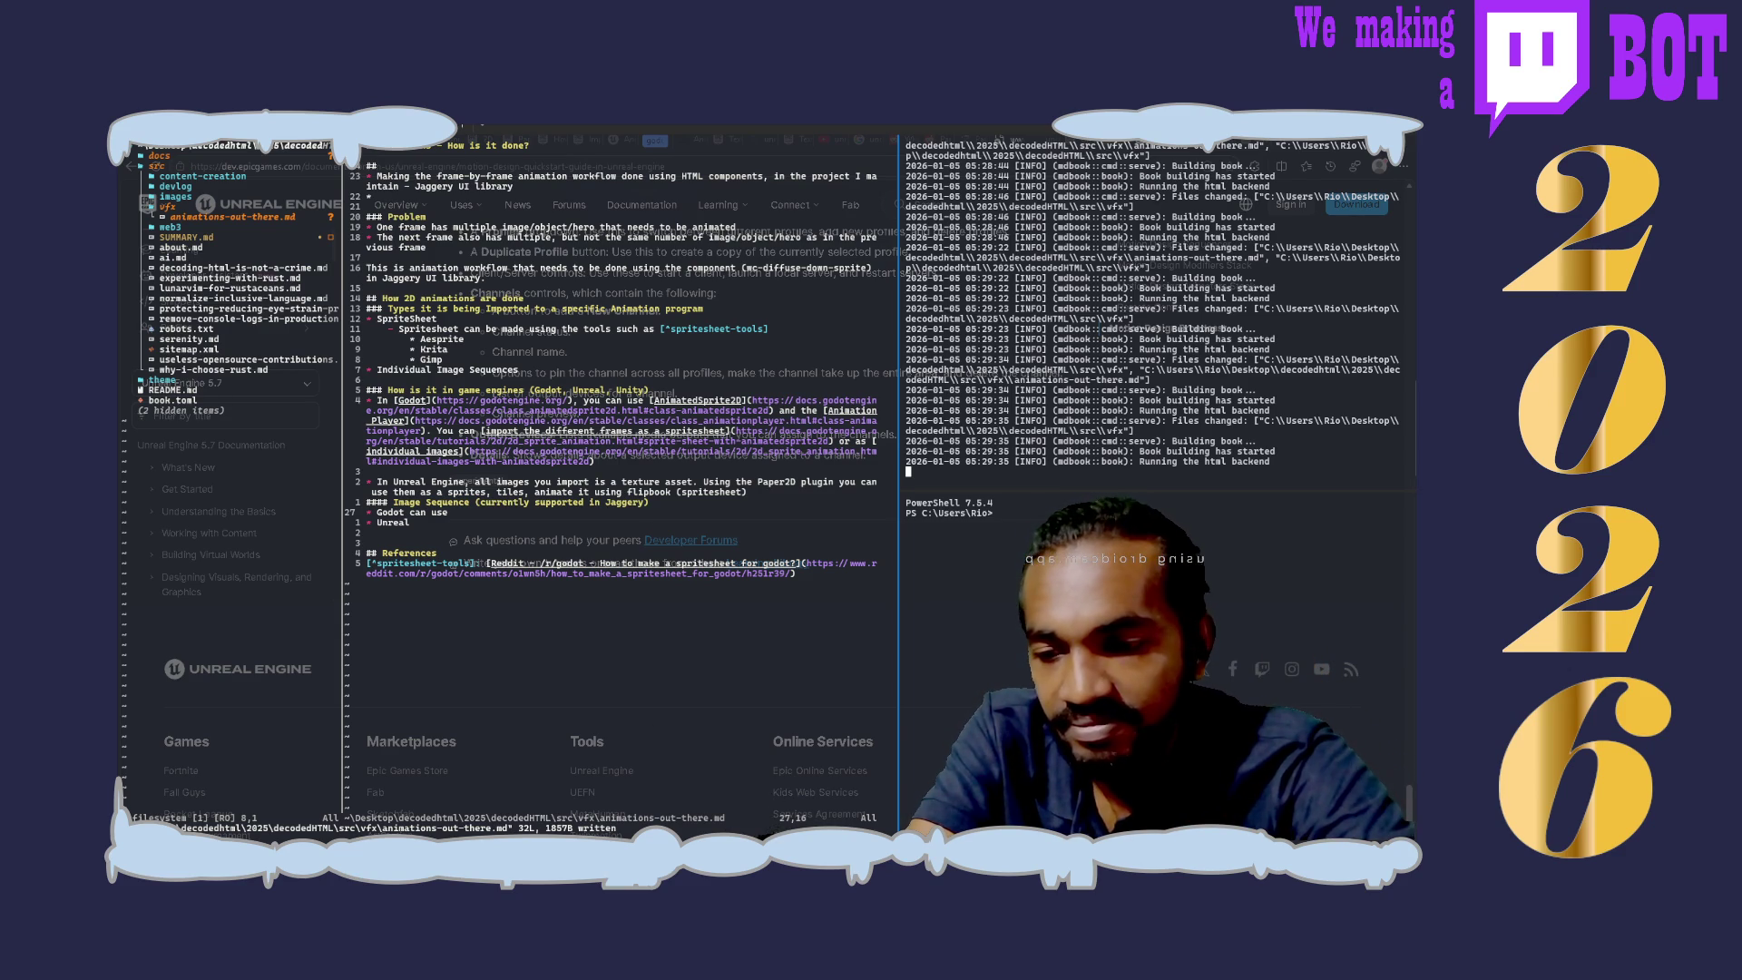
{"action": "type", "text": "use"}
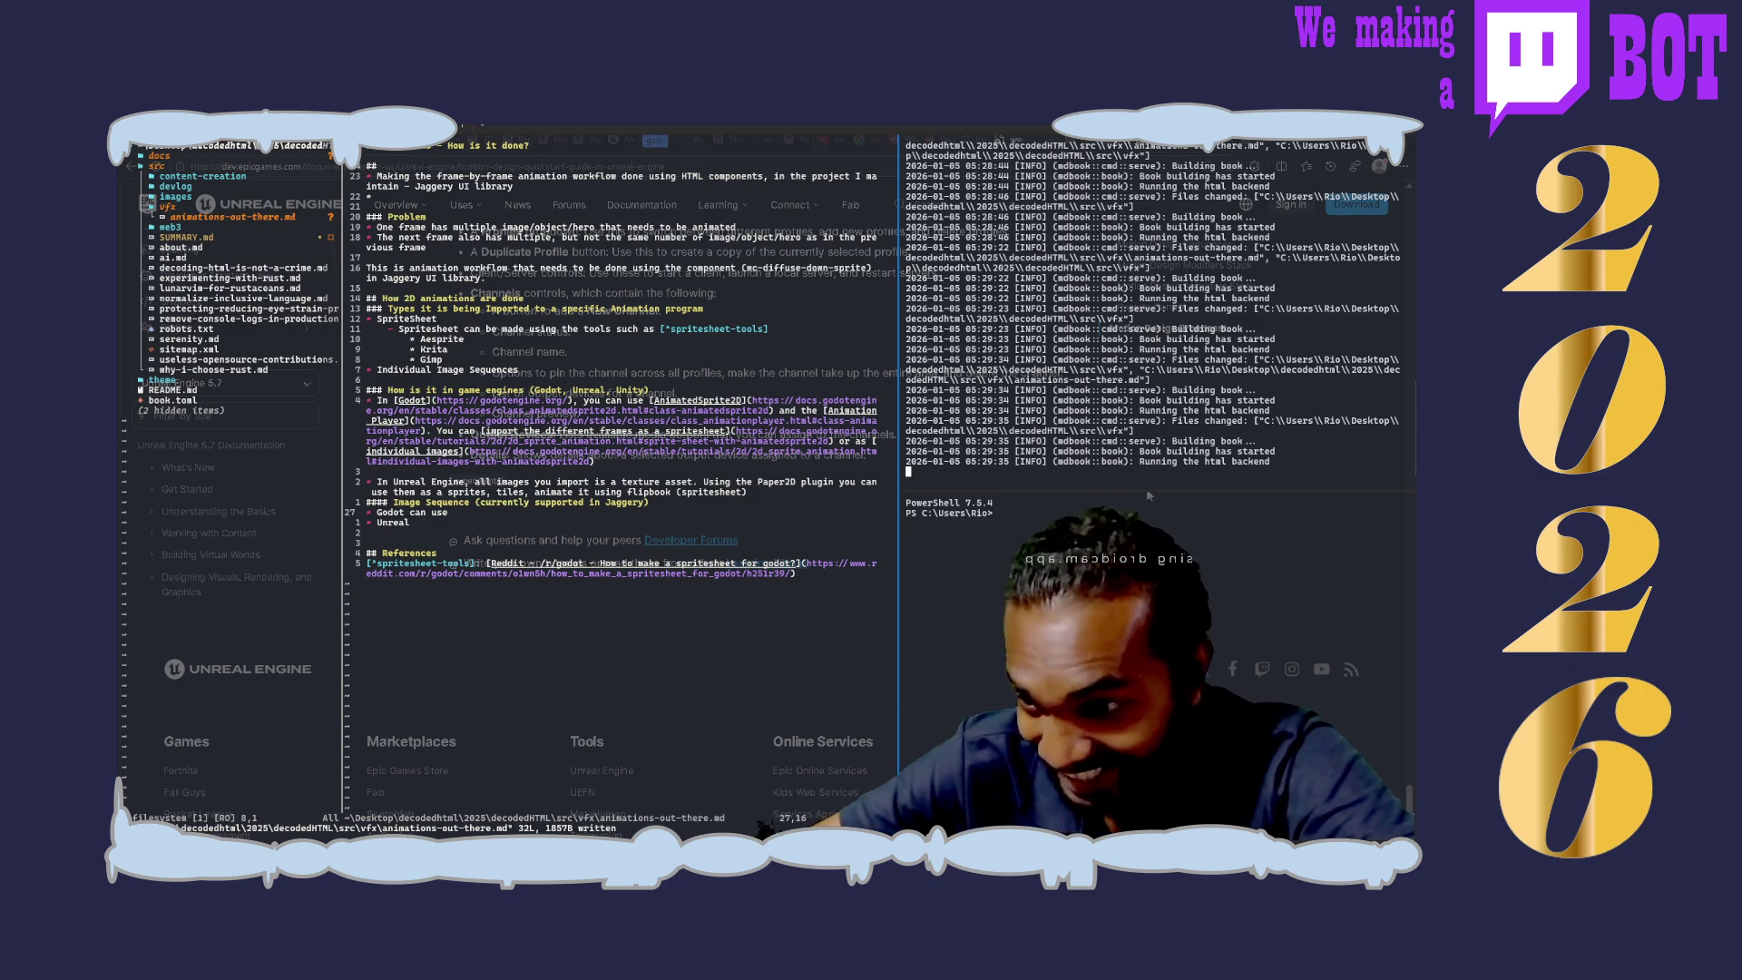
{"action": "scroll", "coordinate": [937, 552], "scroll_direction": "up", "scroll_amount": 3}
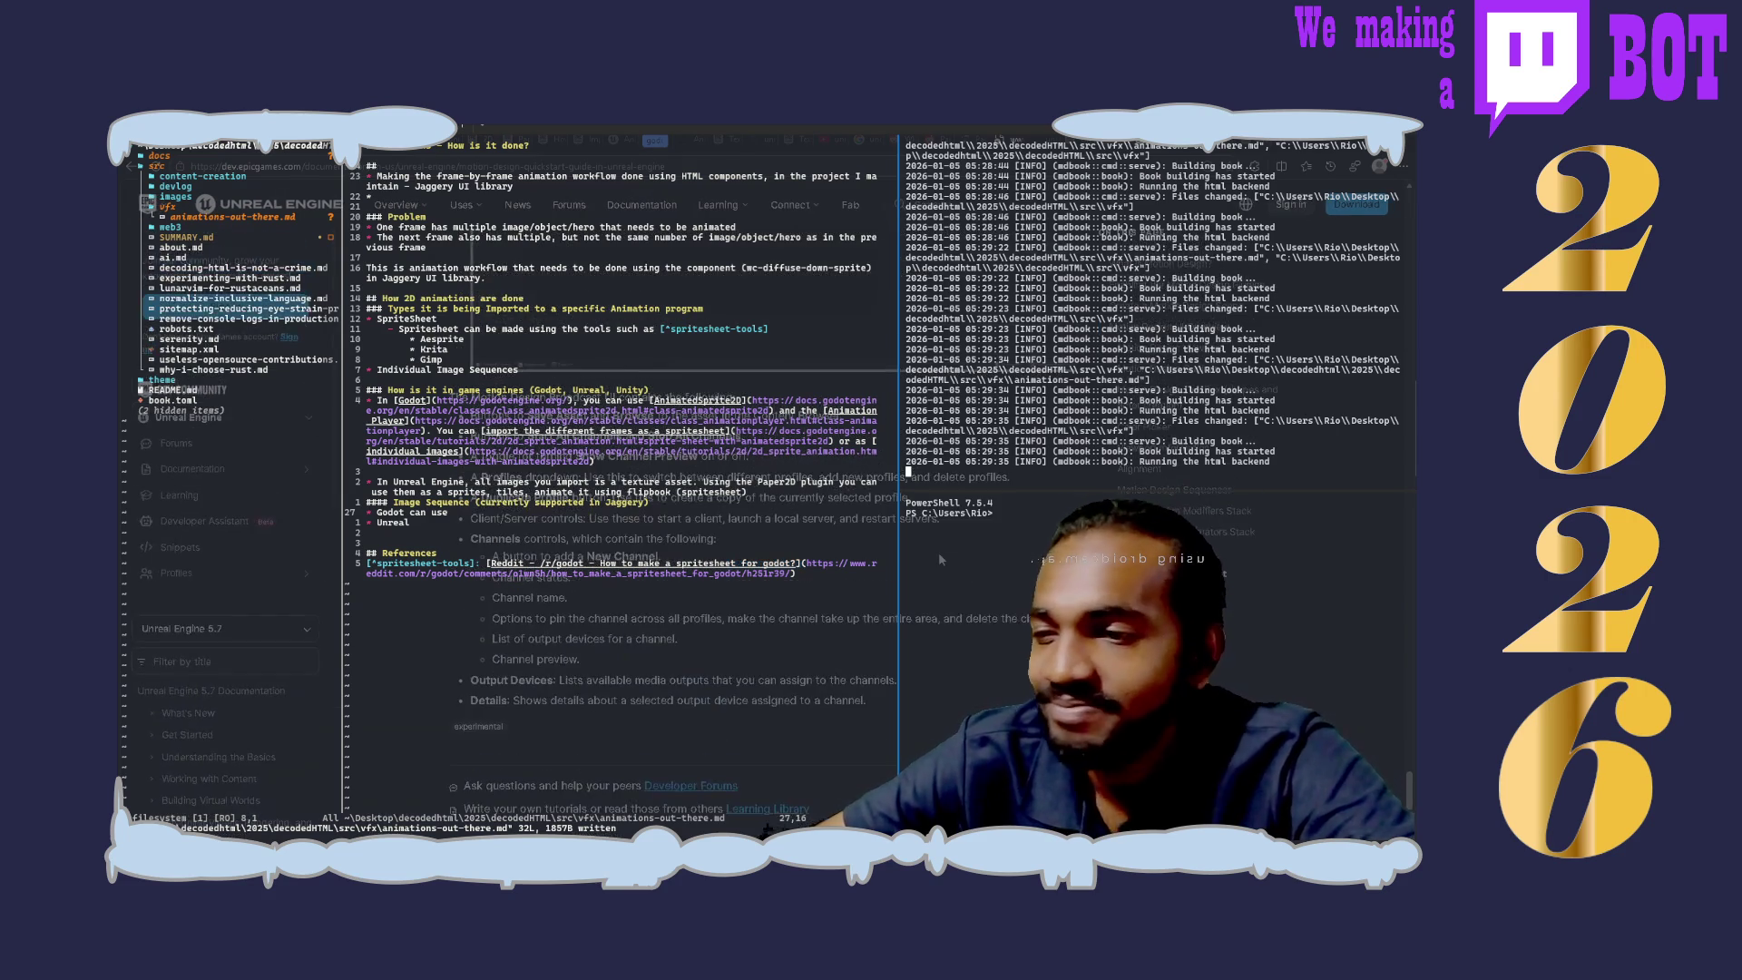
{"action": "scroll", "coordinate": [937, 550], "scroll_direction": "up", "scroll_amount": 2}
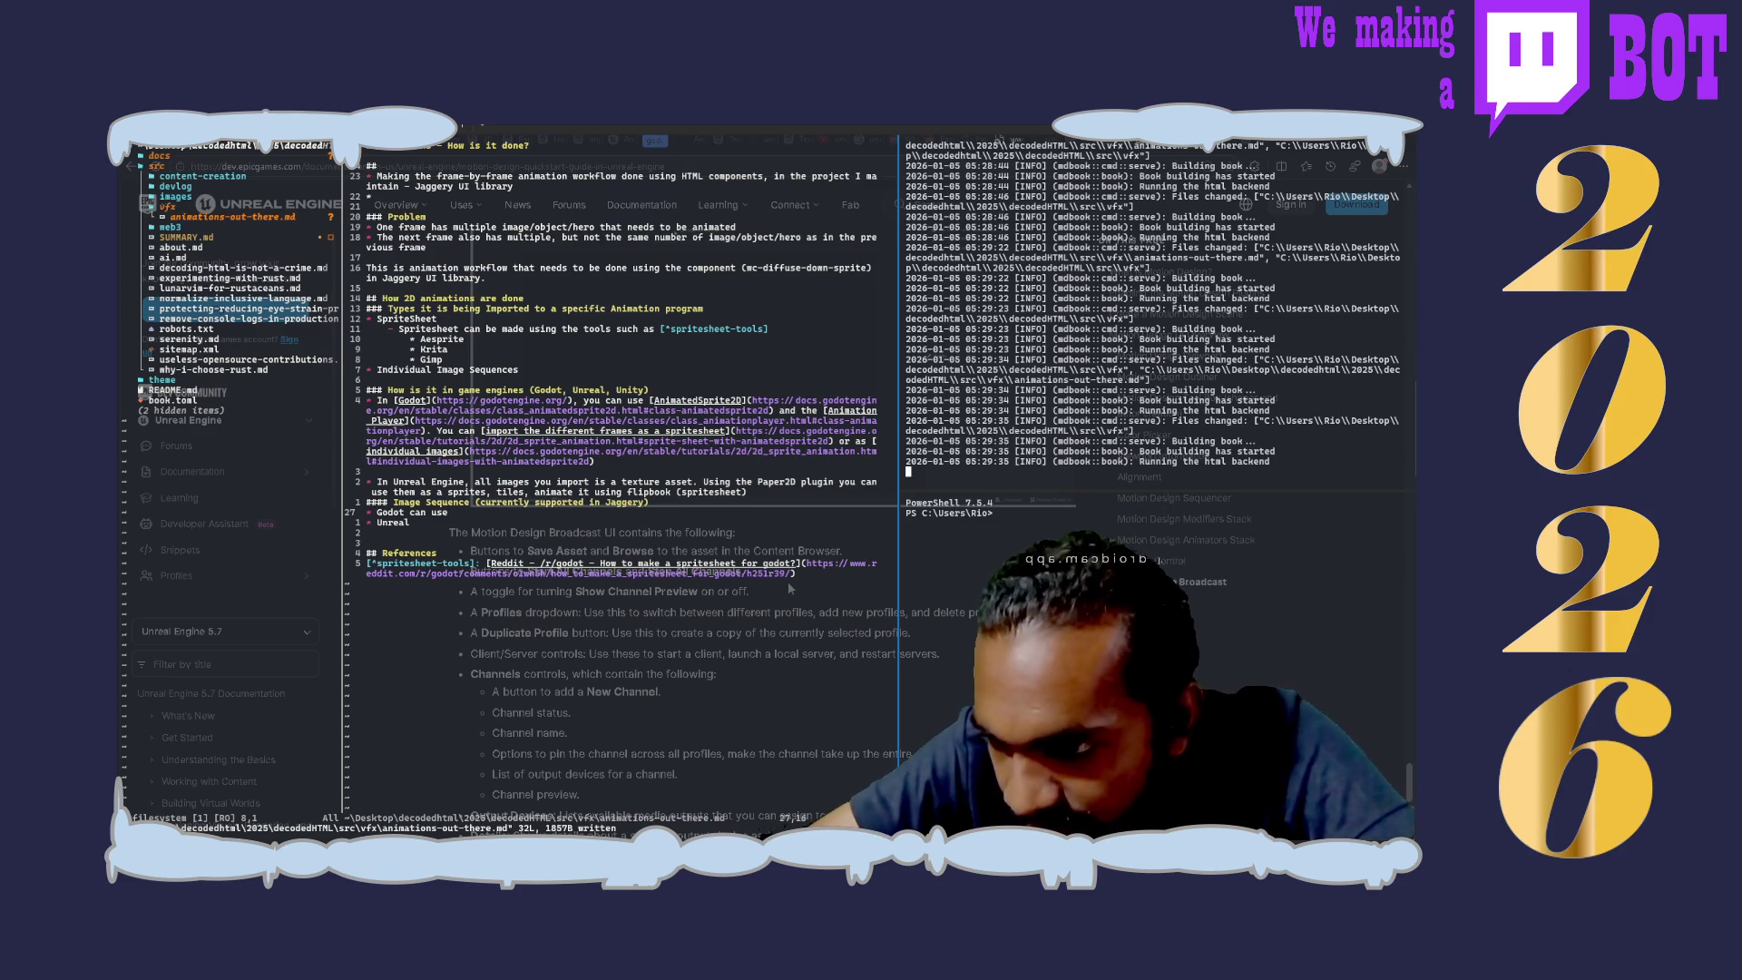
{"action": "scroll", "coordinate": [787, 582], "scroll_direction": "down", "scroll_amount": 1}
{"action": "scroll", "coordinate": [788, 580], "scroll_direction": "down", "scroll_amount": 2}
{"action": "scroll", "coordinate": [787, 581], "scroll_direction": "down", "scroll_amount": 1}
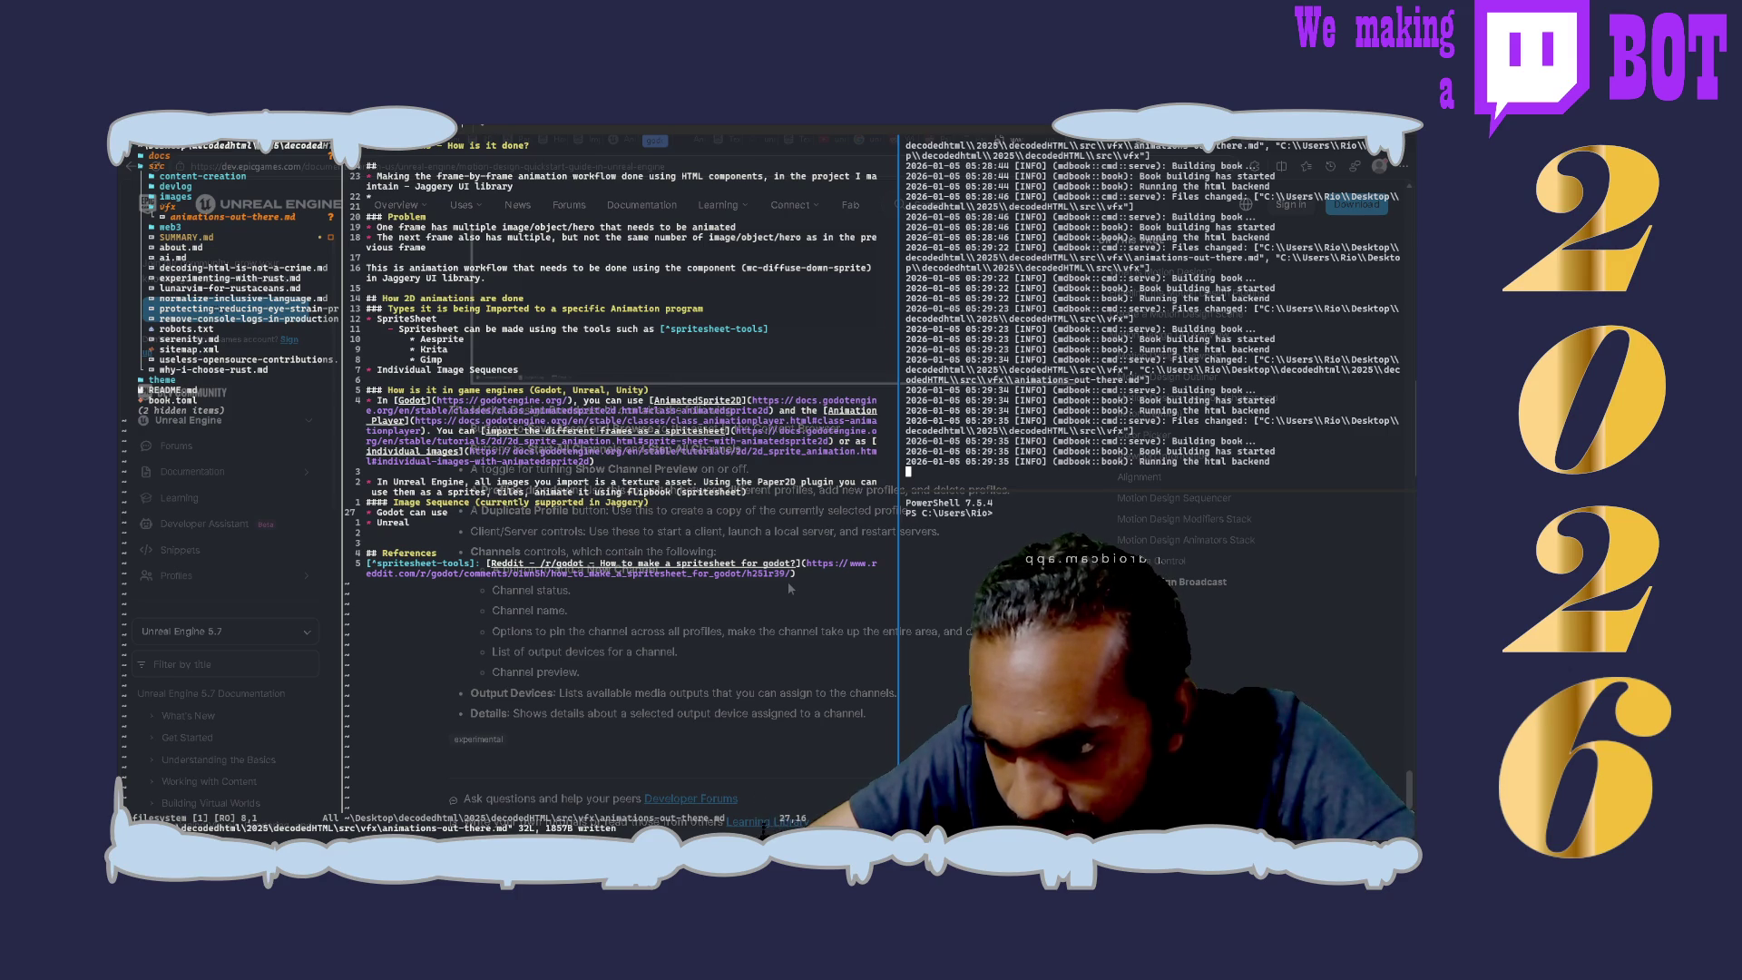
{"action": "scroll", "coordinate": [788, 581], "scroll_direction": "down", "scroll_amount": 2}
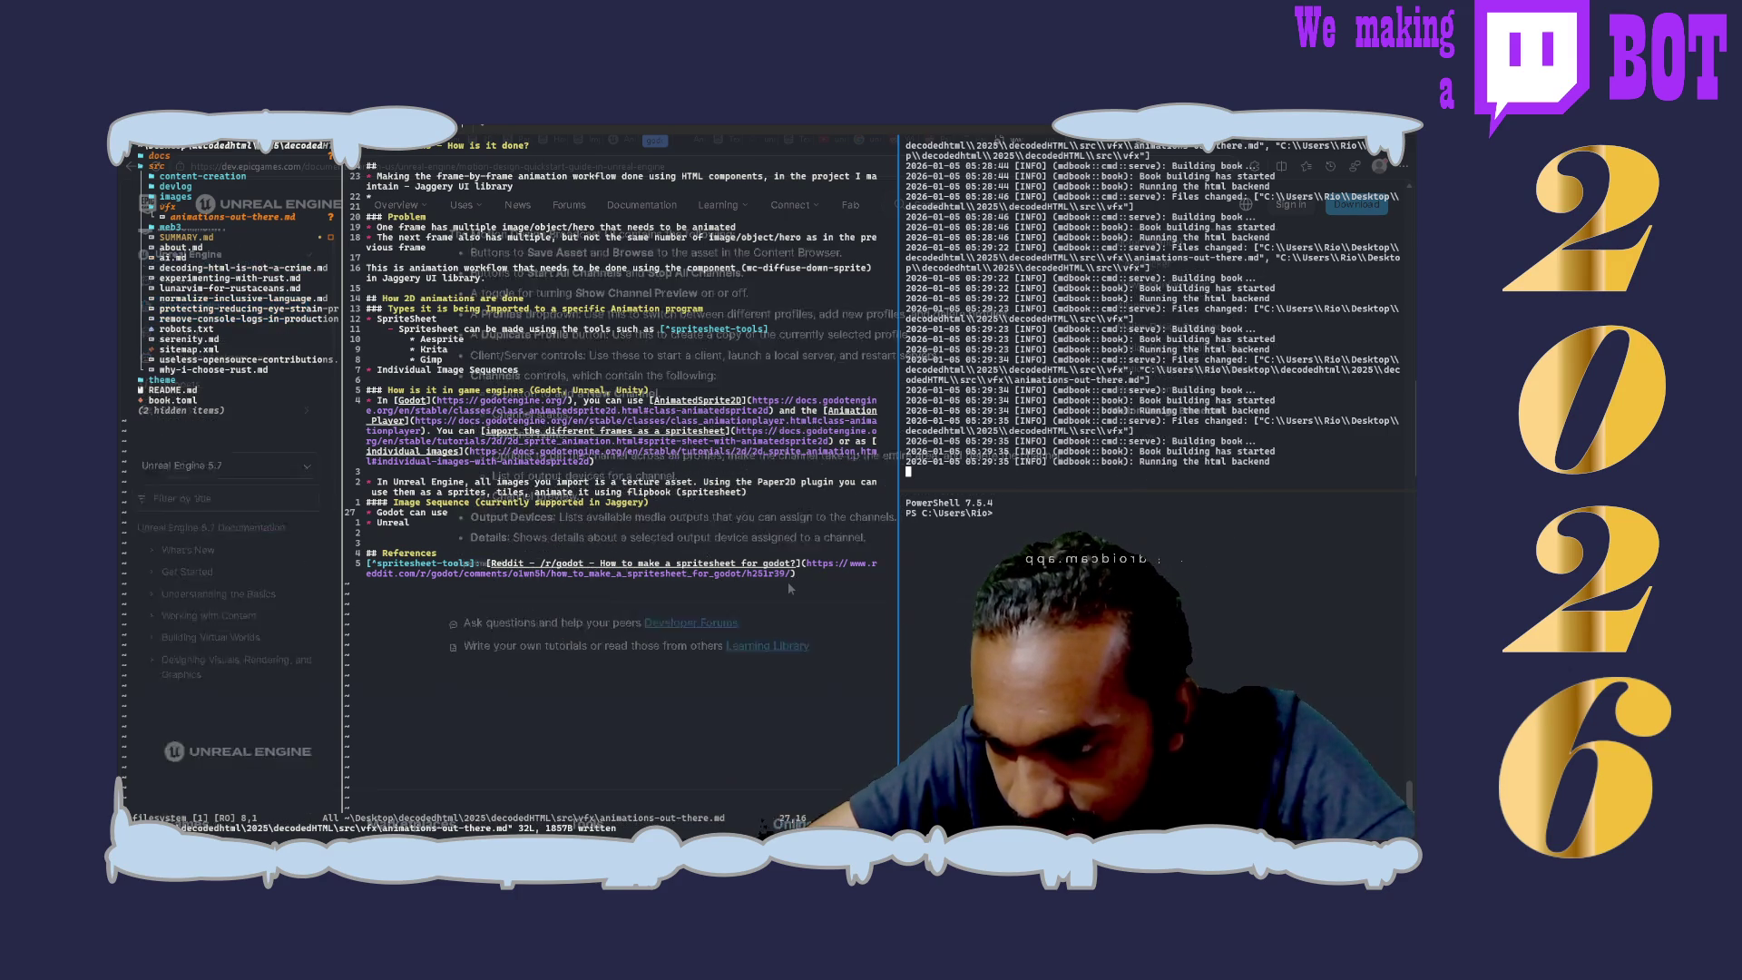
{"action": "scroll", "coordinate": [788, 582], "scroll_direction": "up", "scroll_amount": 4}
{"action": "scroll", "coordinate": [787, 581], "scroll_direction": "up", "scroll_amount": 3}
{"action": "scroll", "coordinate": [788, 581], "scroll_direction": "up", "scroll_amount": 1}
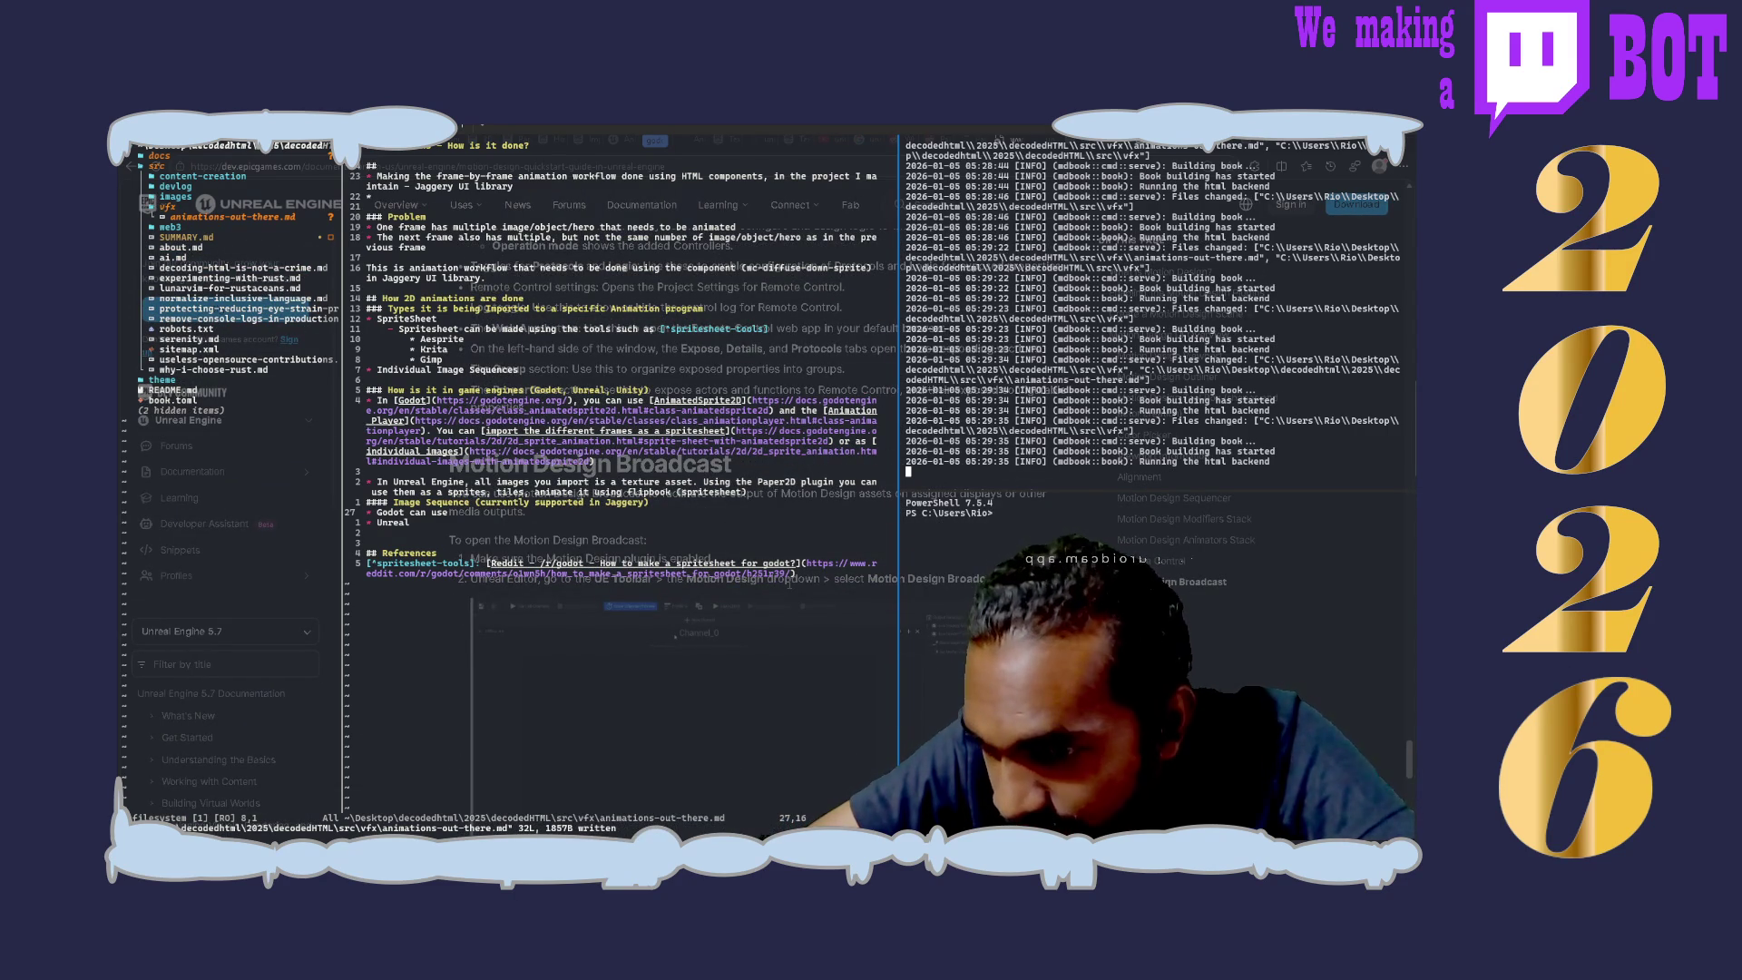